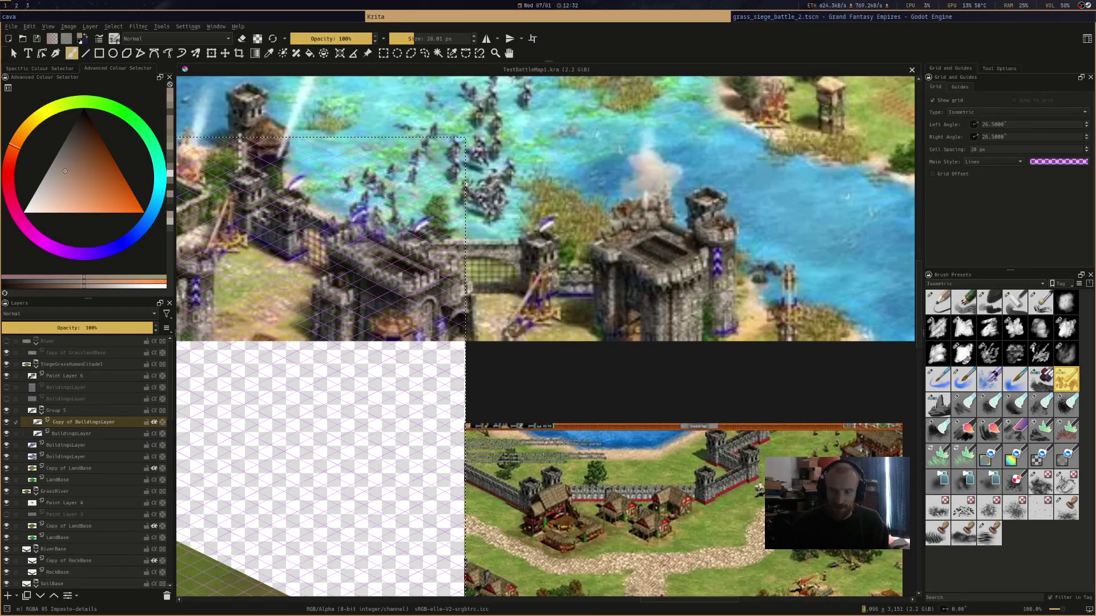
Shade the wall's top edge with darker patchy strokes at 200% zoom
key("k")
scroll(475, 311, "up", 4)
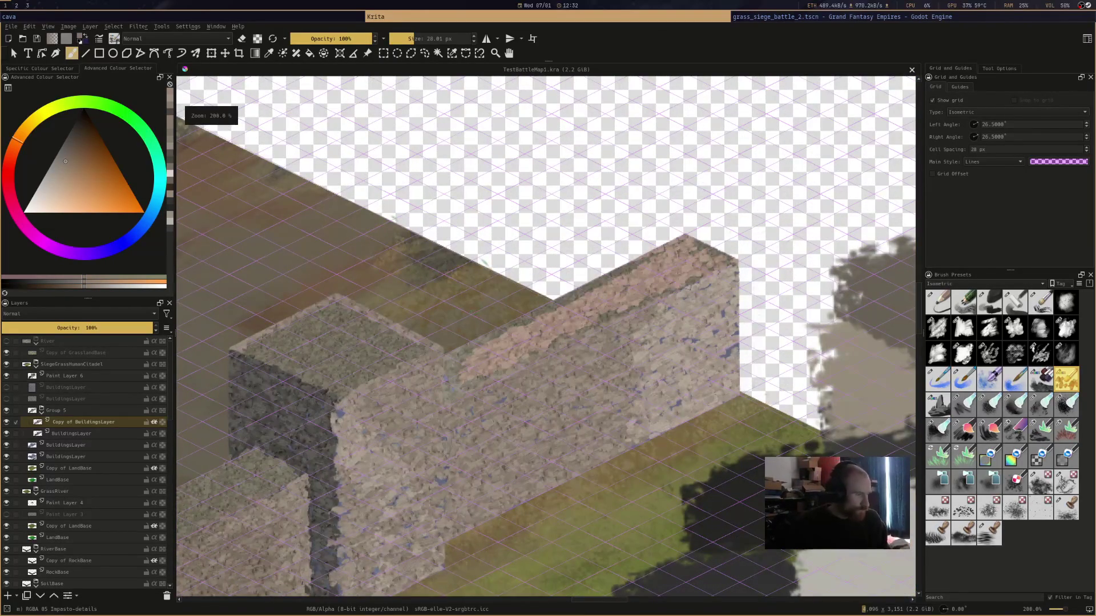
left_click_drag(499, 337, 543, 317)
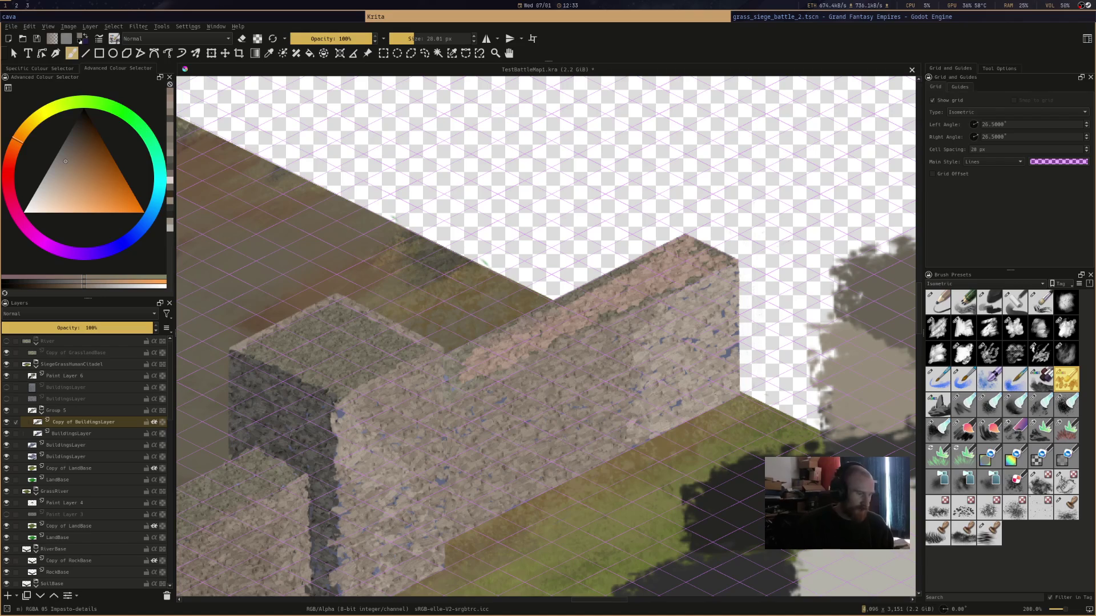
left_click_drag(585, 286, 673, 258)
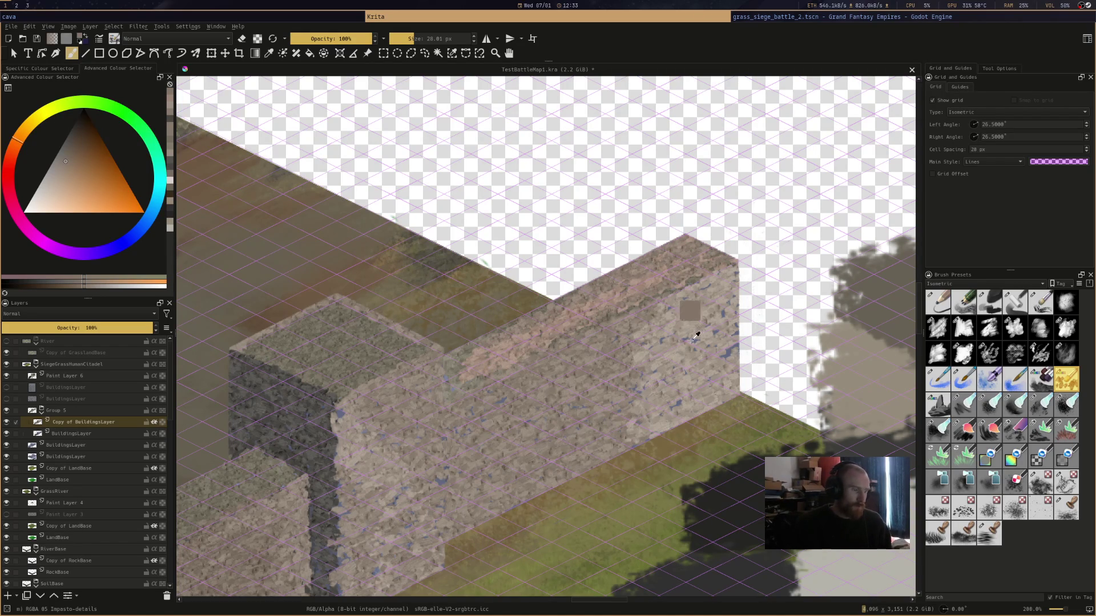
Undo a lighter stroke on the wall top and select BuildingsLayer
left_click(685, 320, "ctrl")
left_click_drag(642, 320, 708, 268)
key("ctrl+z")
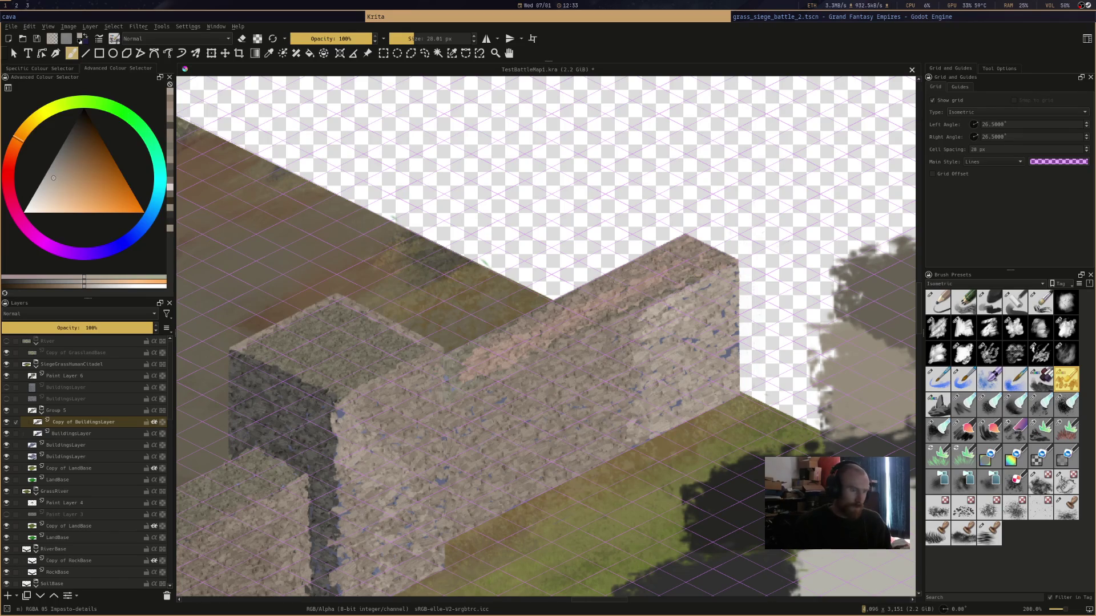
left_click(109, 434)
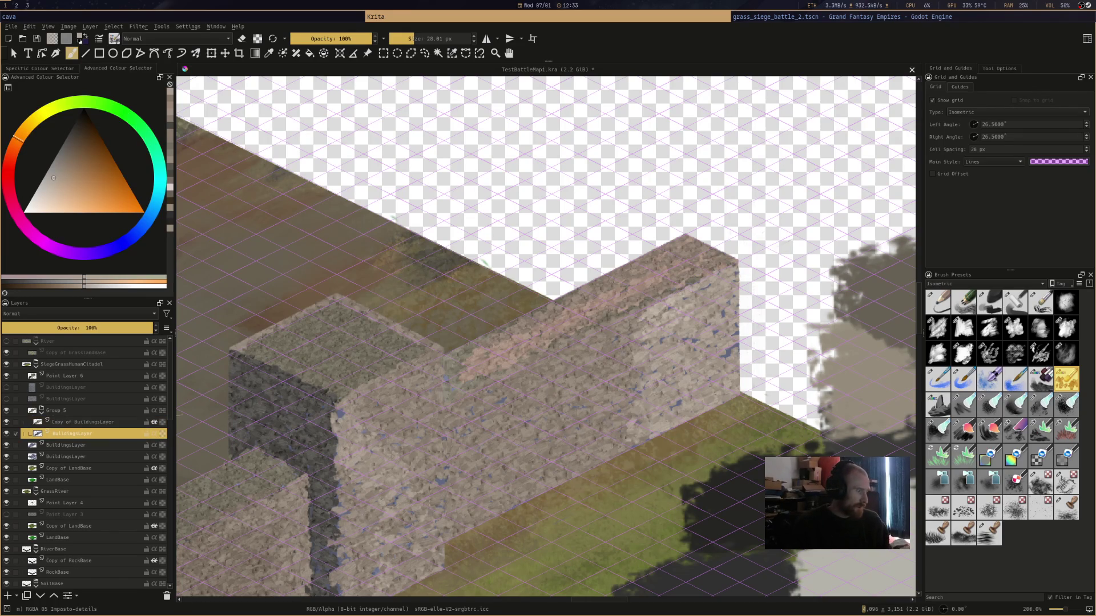
Switch to the Charcoal Rock Soft preset at roughly 53 px, nudged slightly larger
left_click(996, 304)
left_click_drag(417, 44, 420, 36)
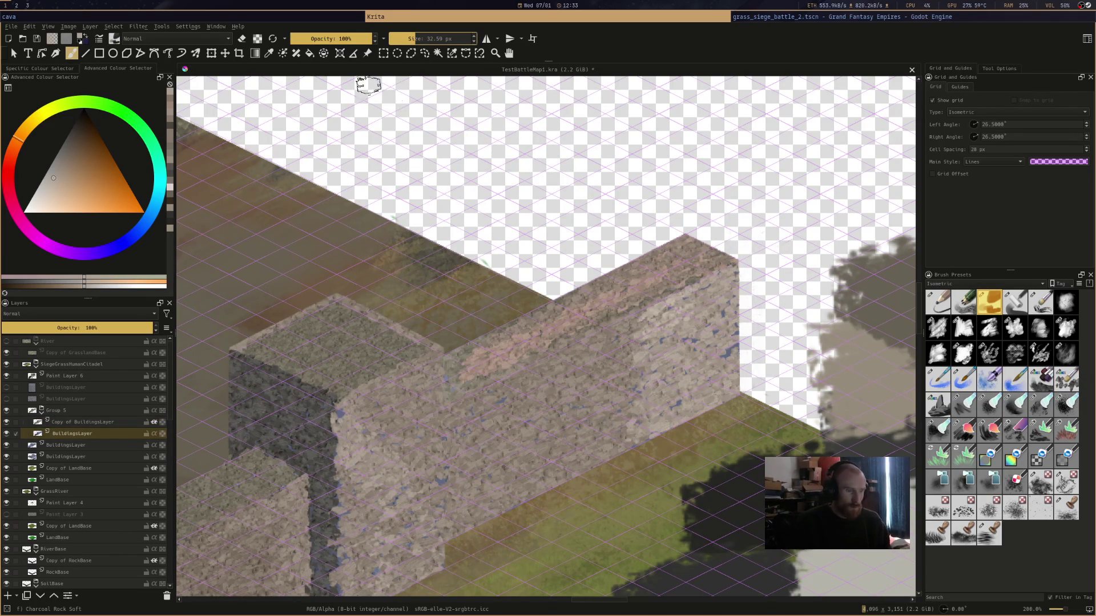
key("bracketright")
Fill the gap at the wall's top-right corner with grey-green paint
scroll(765, 278, "up", 3)
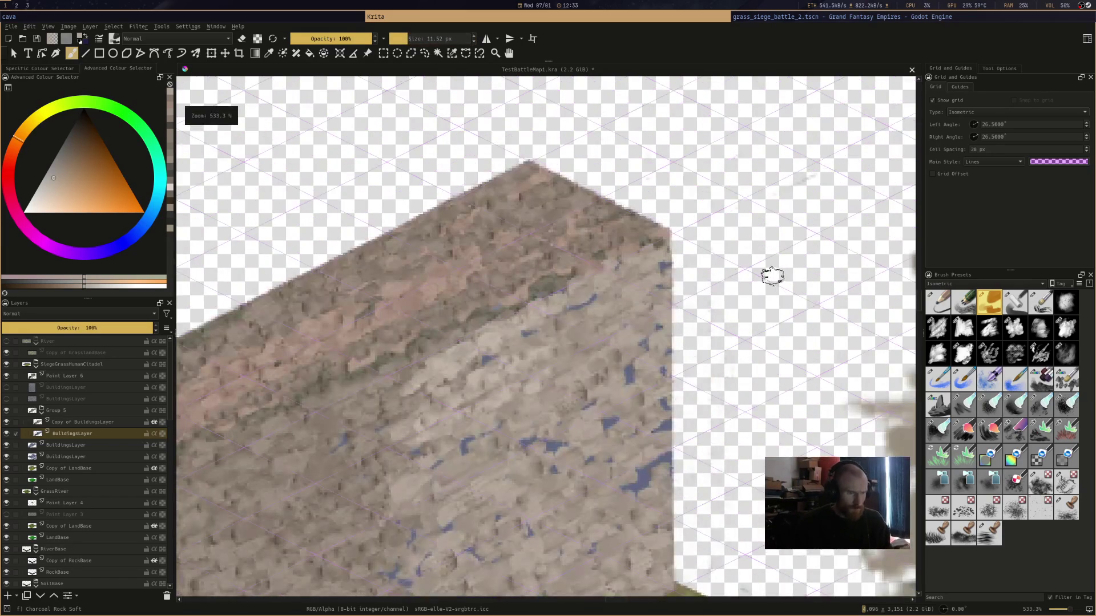
left_click(646, 212)
left_click_drag(662, 206, 665, 228)
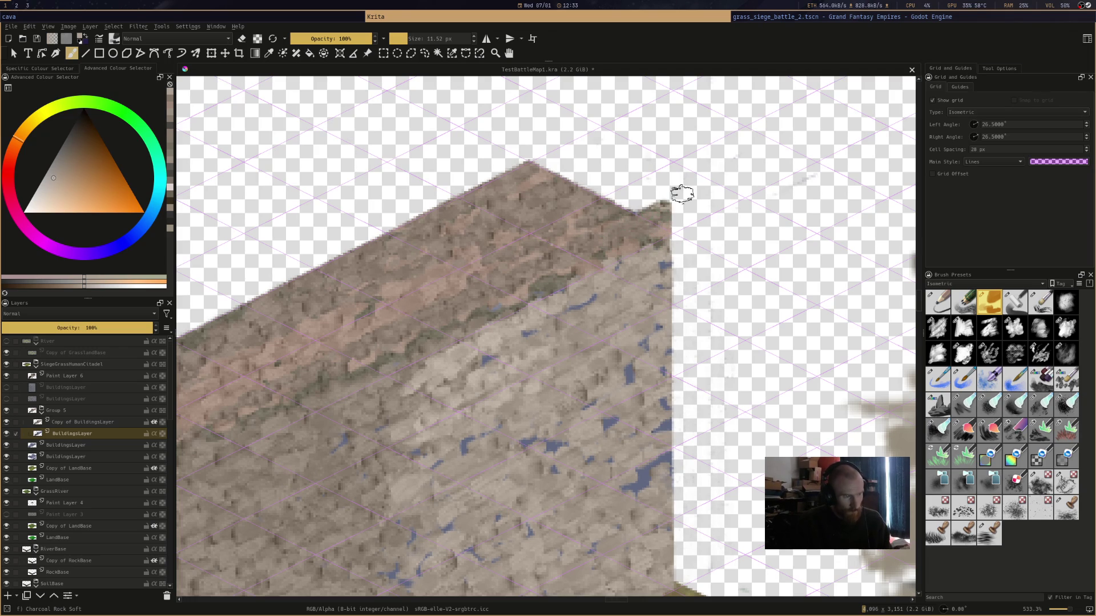
scroll(682, 194, "down", 2)
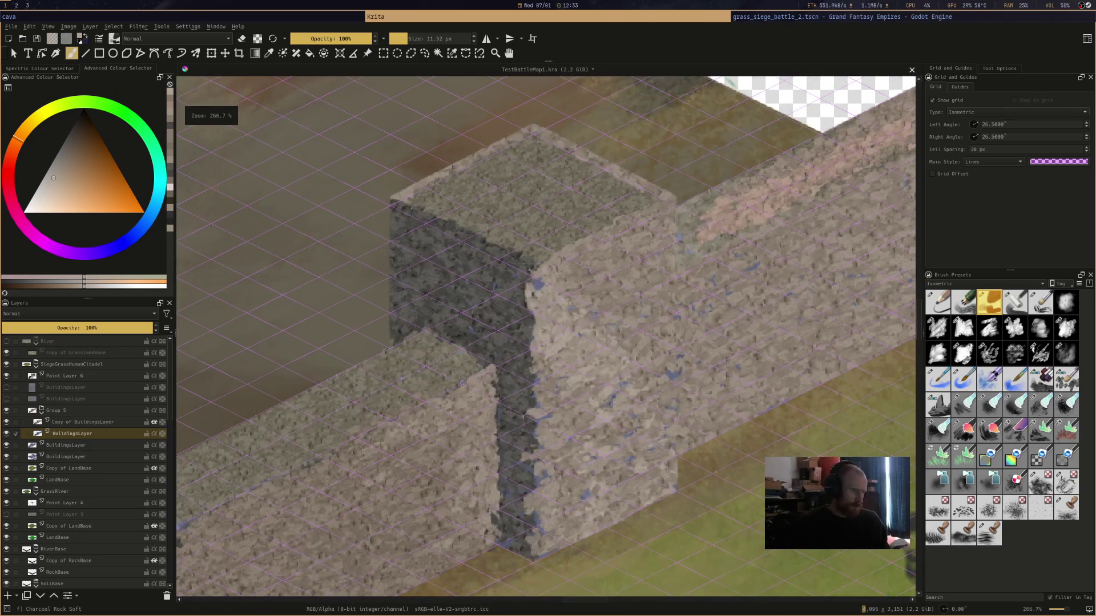
scroll(753, 138, "down", 2)
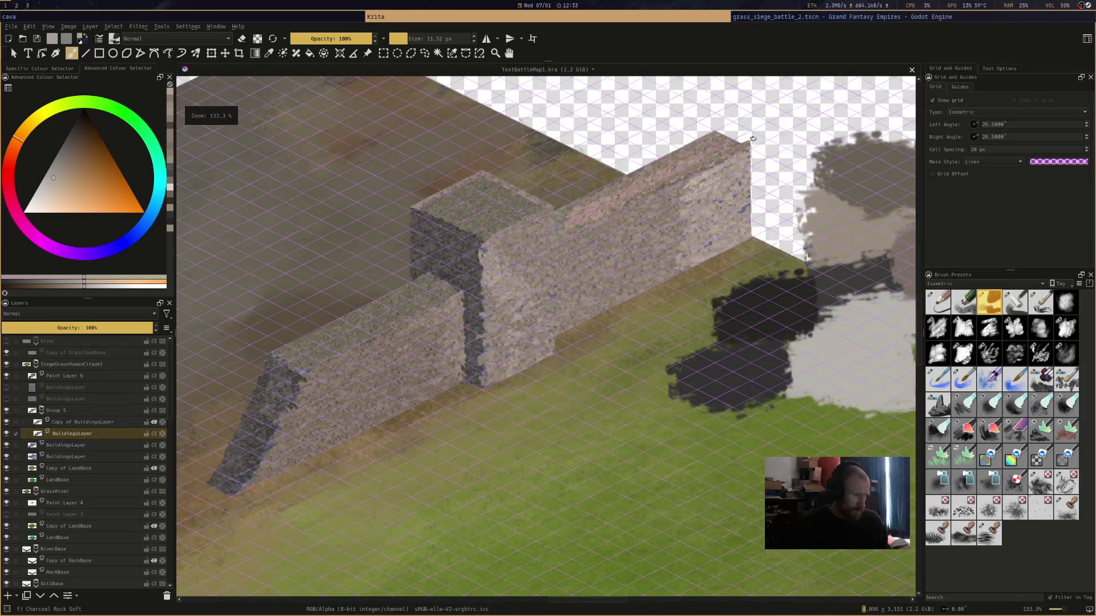
scroll(257, 331, "up", 2)
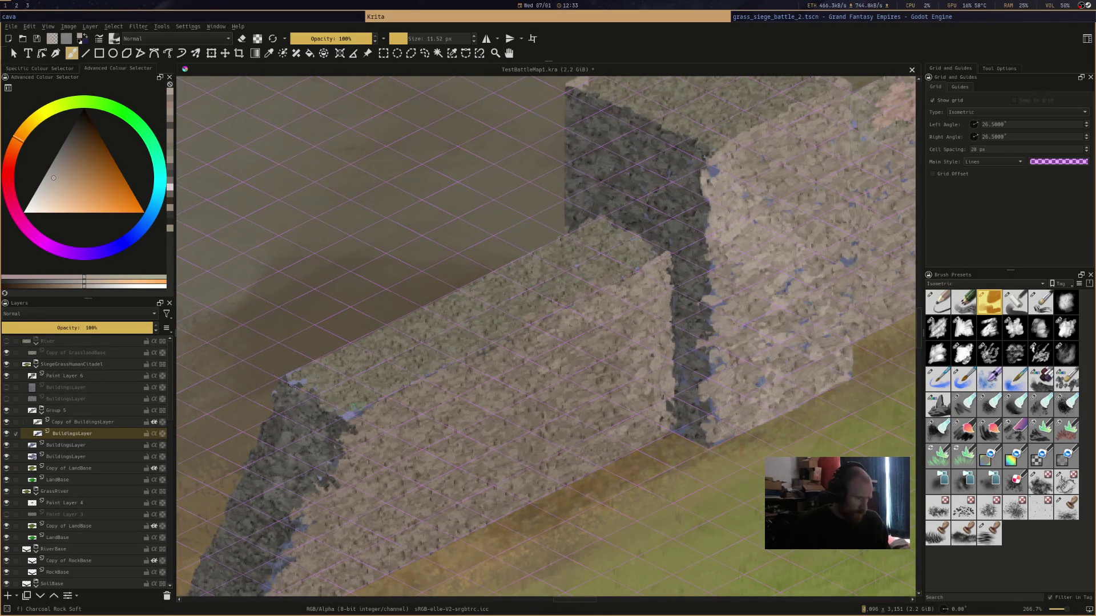
Select Copy of BuildingsLayer and sample a lighter grey-beige from the wall
left_click(74, 422)
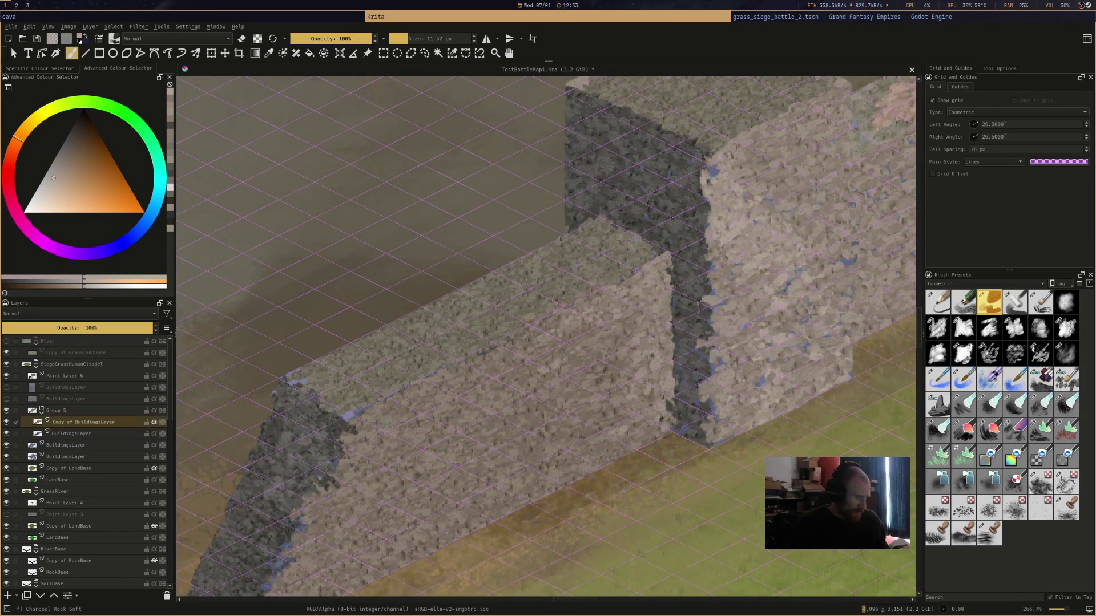
left_click(371, 415, "ctrl")
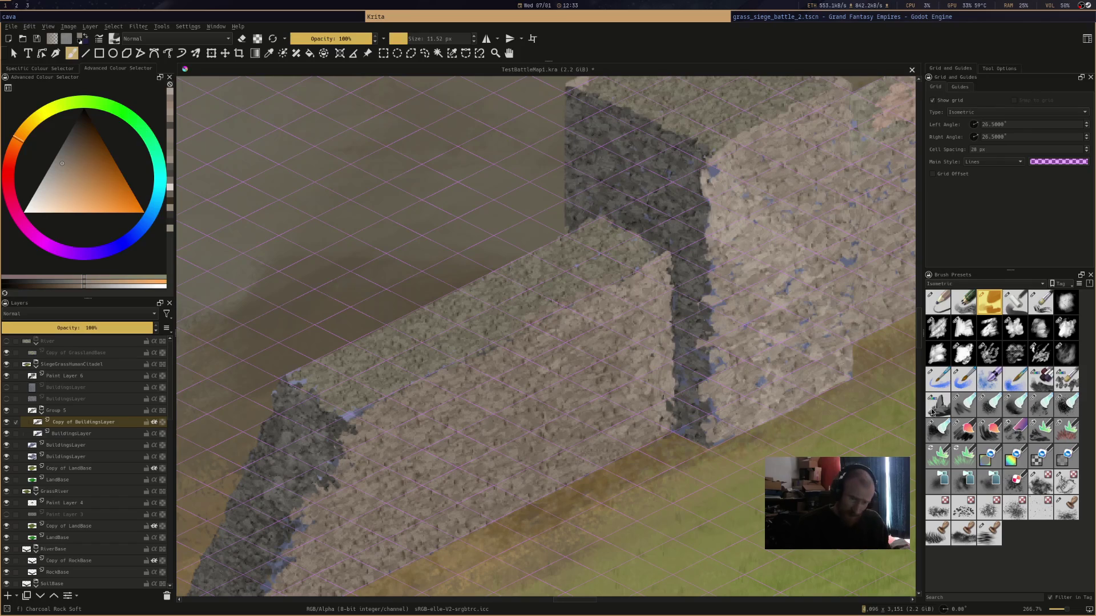
scroll(716, 240, "down", 6)
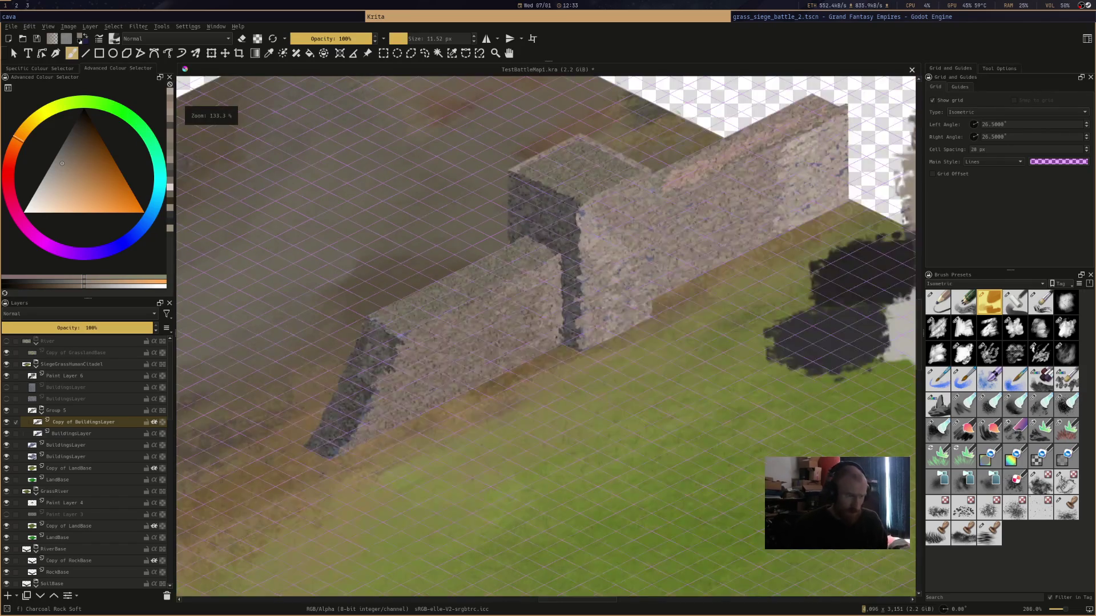
scroll(716, 240, "up", 1)
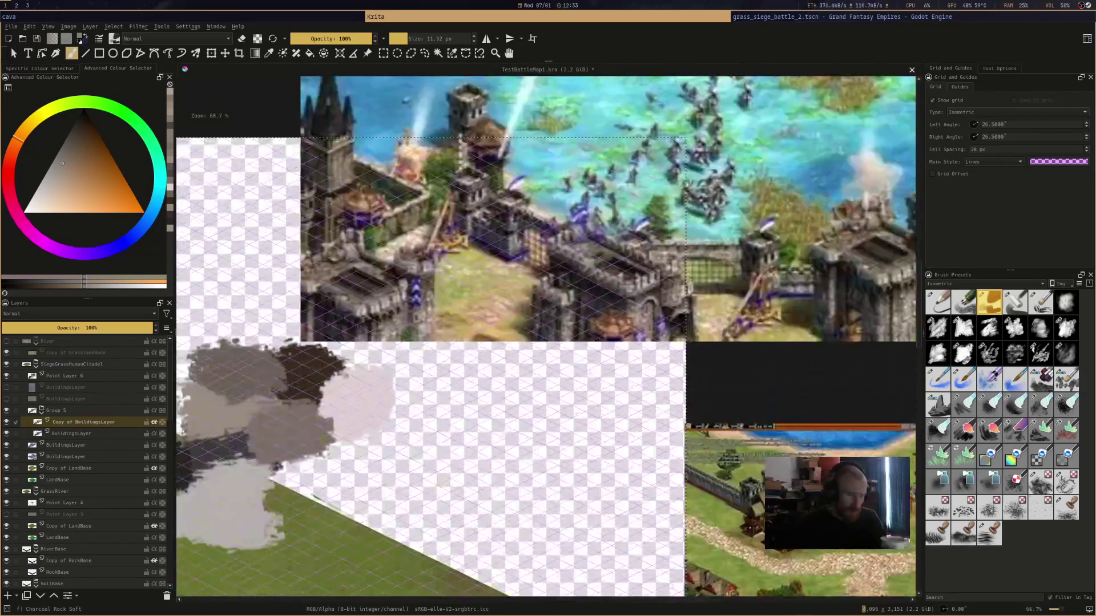
scroll(598, 251, "right", 3)
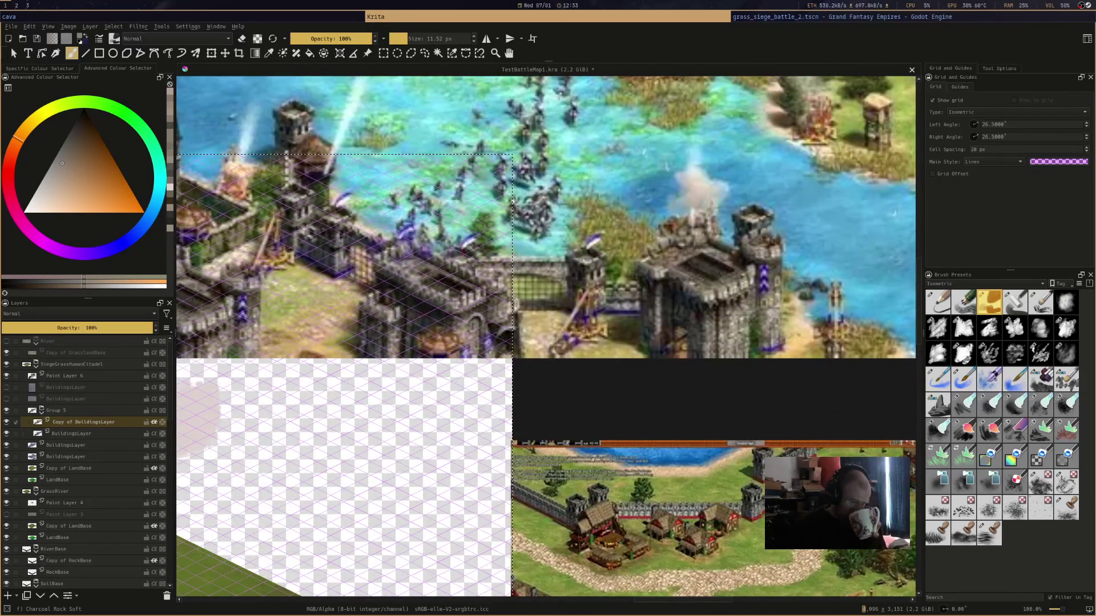
scroll(546, 337, "left", 5)
mouse_move(713, 237)
left_mouse_down()
mouse_move(615, 304)
mouse_move(589, 347)
mouse_move(654, 420)
mouse_move(650, 456)
mouse_move(645, 348)
mouse_move(796, 258)
left_mouse_up()
scroll(796, 258, "up", 5)
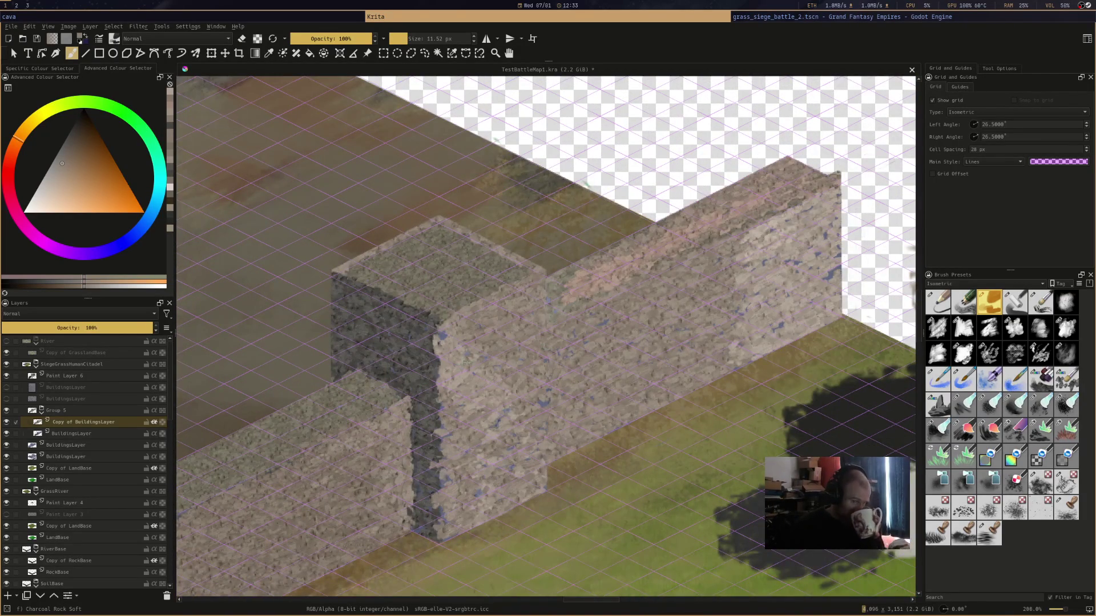
scroll(591, 338, "up", 3)
left_click_drag(777, 286, 699, 352)
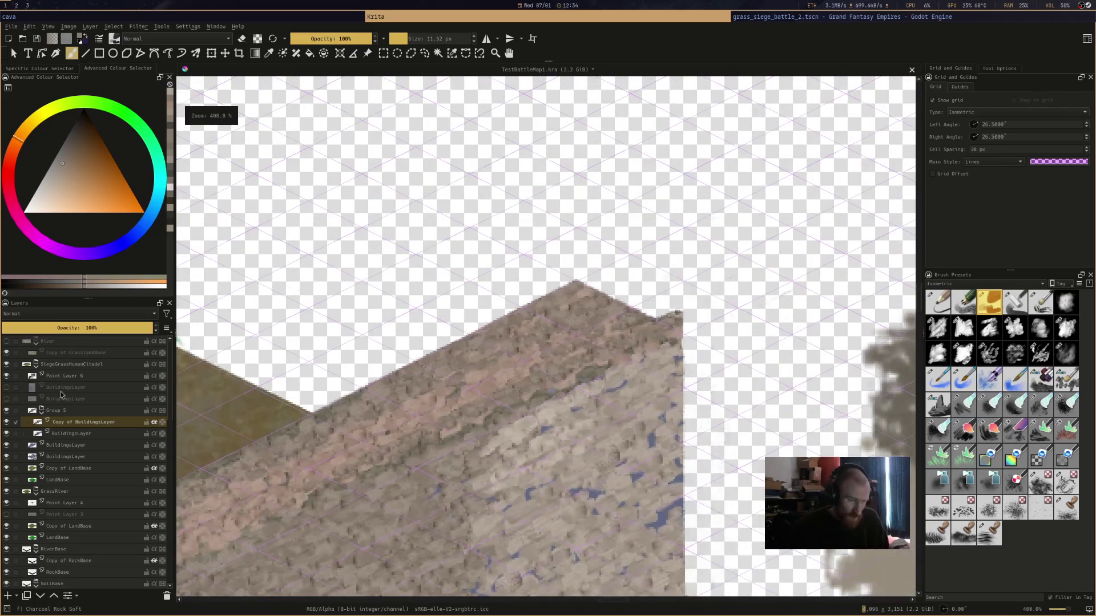
left_click(71, 433)
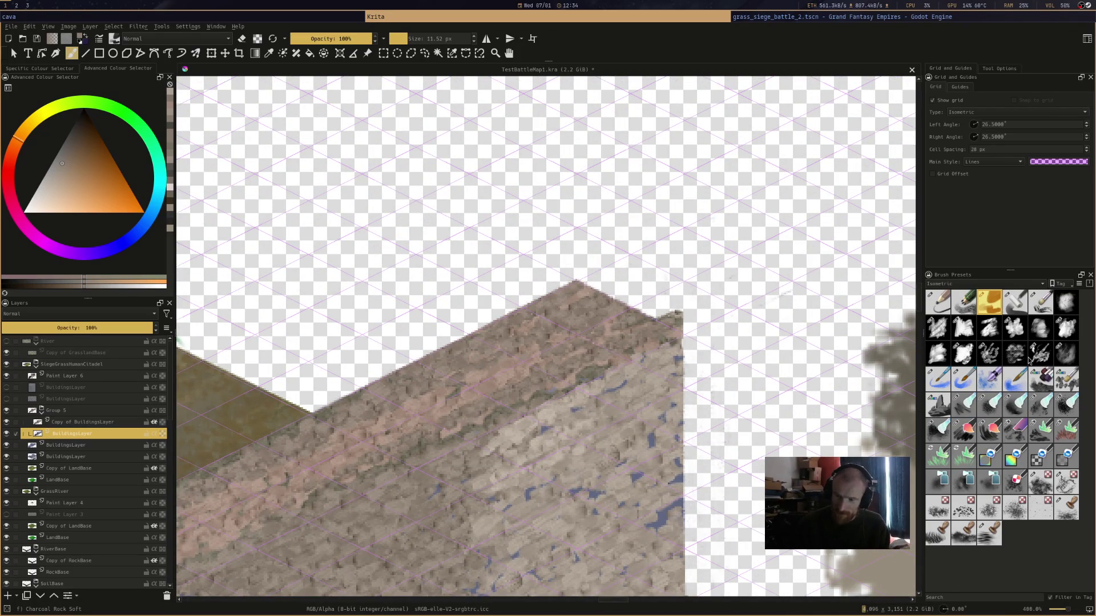
mouse_move(1040, 301)
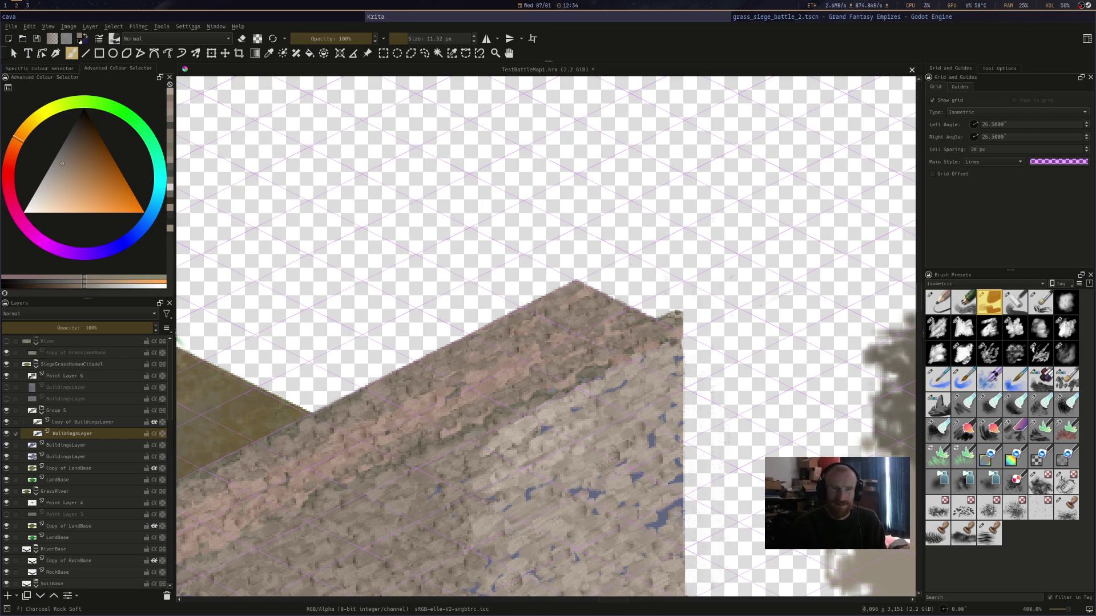
key("alt+Tab")
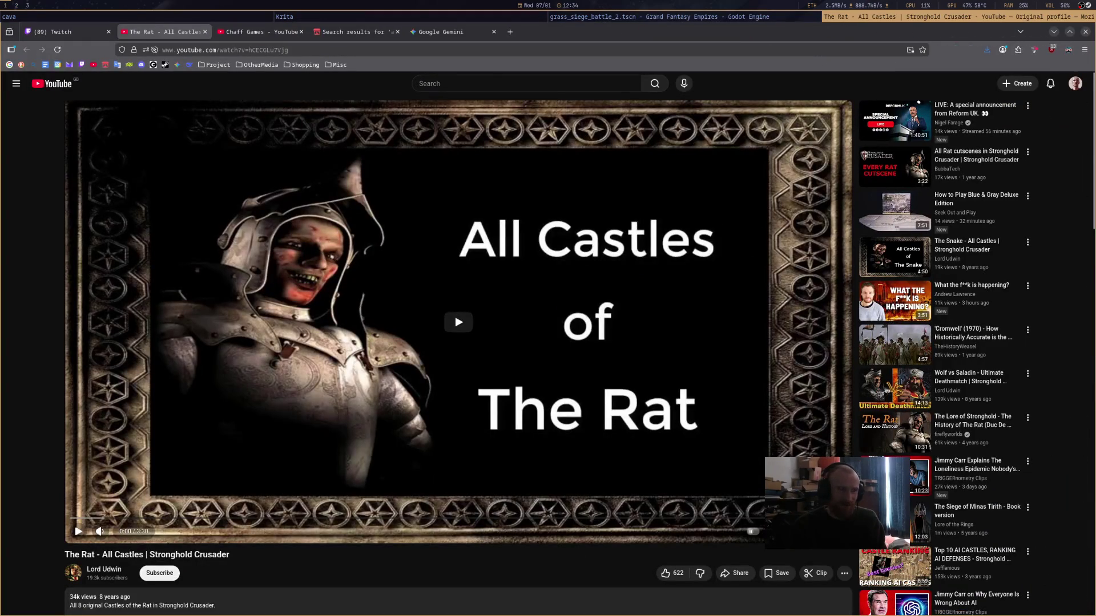
left_click(655, 290)
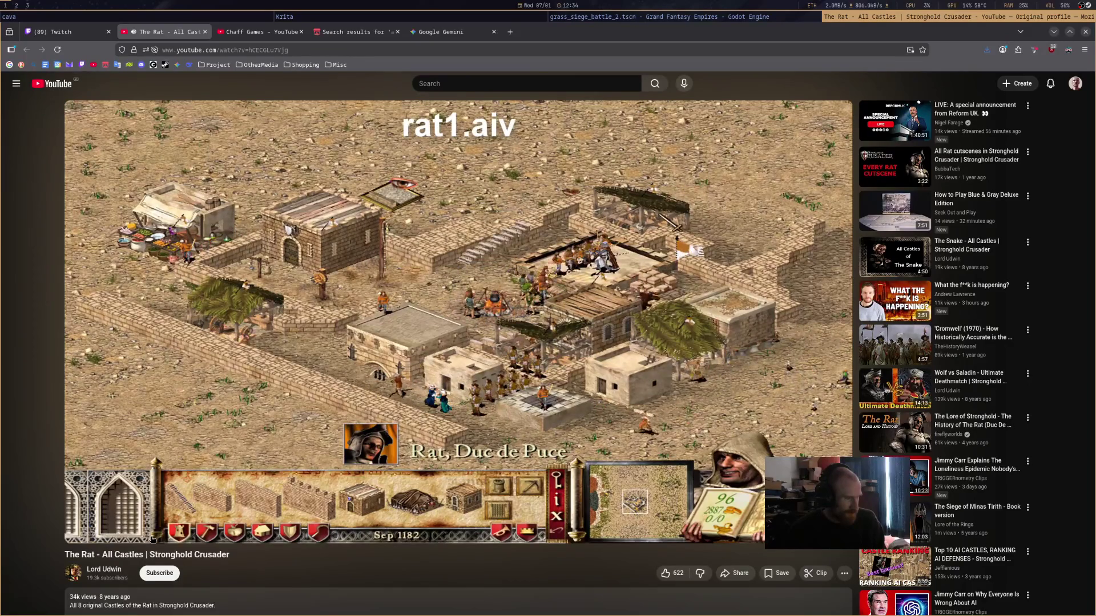
mouse_move(152, 538)
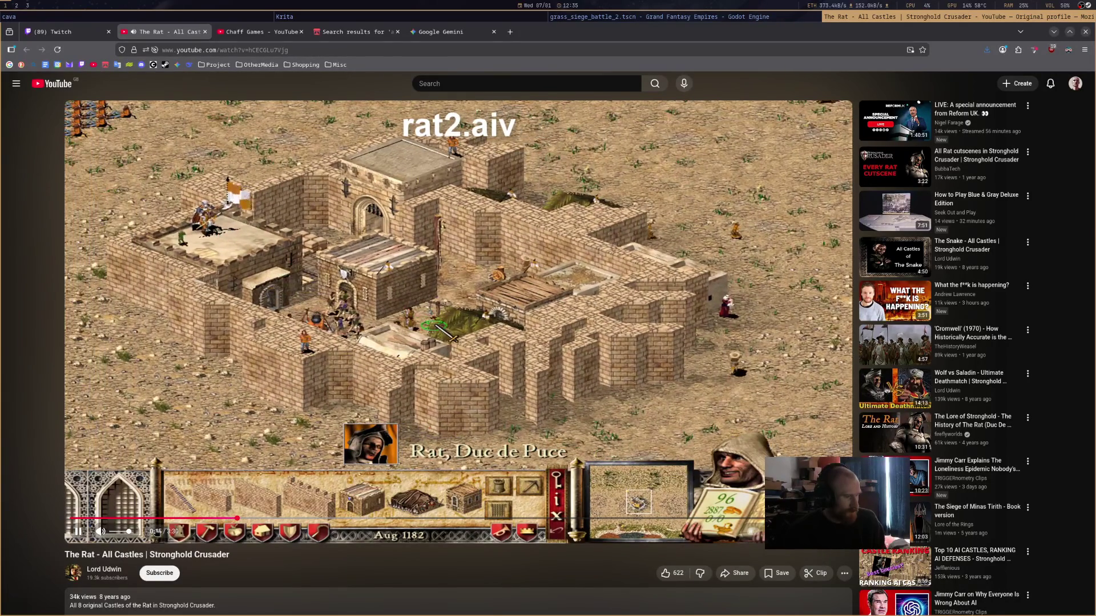
left_click(443, 518)
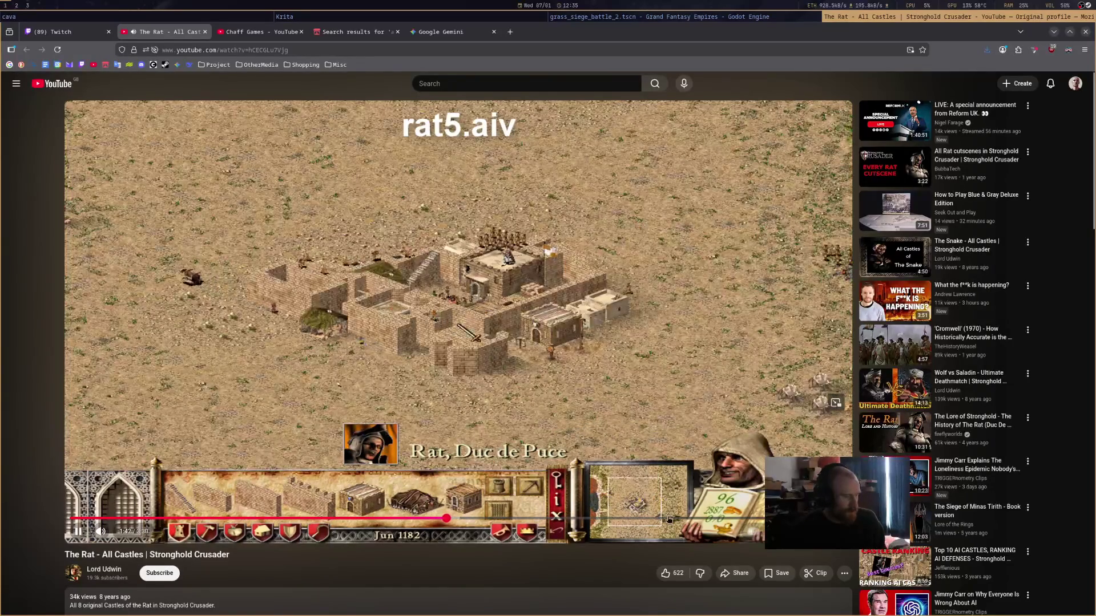
key("super+Left")
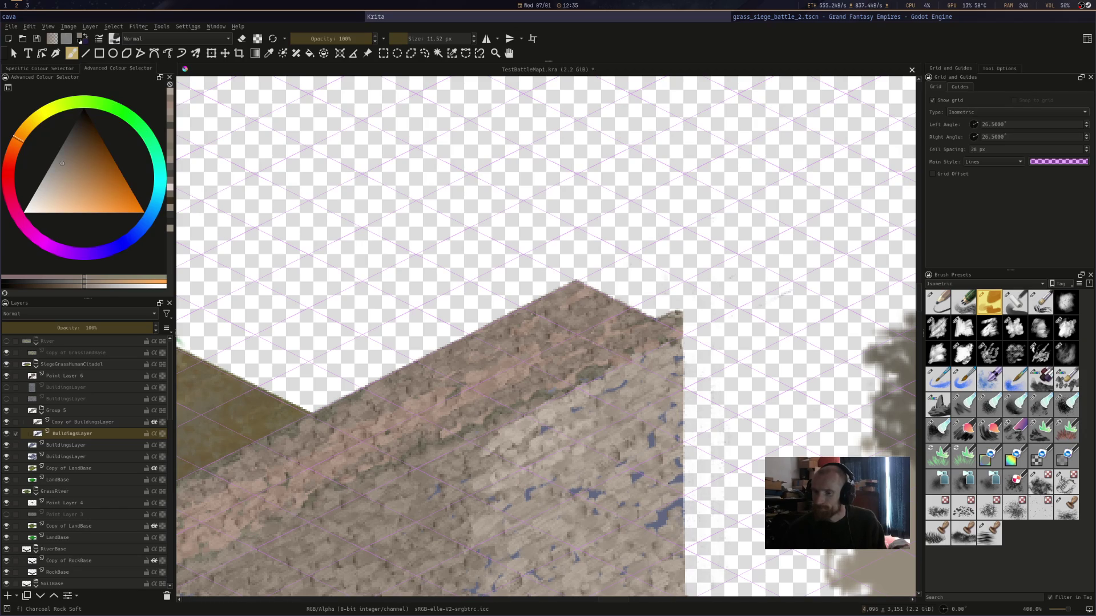
Darken and thicken the edge at the wall's top-right corner
mouse_move(575, 254)
left_mouse_down()
mouse_move(590, 203)
mouse_move(622, 213)
left_mouse_up()
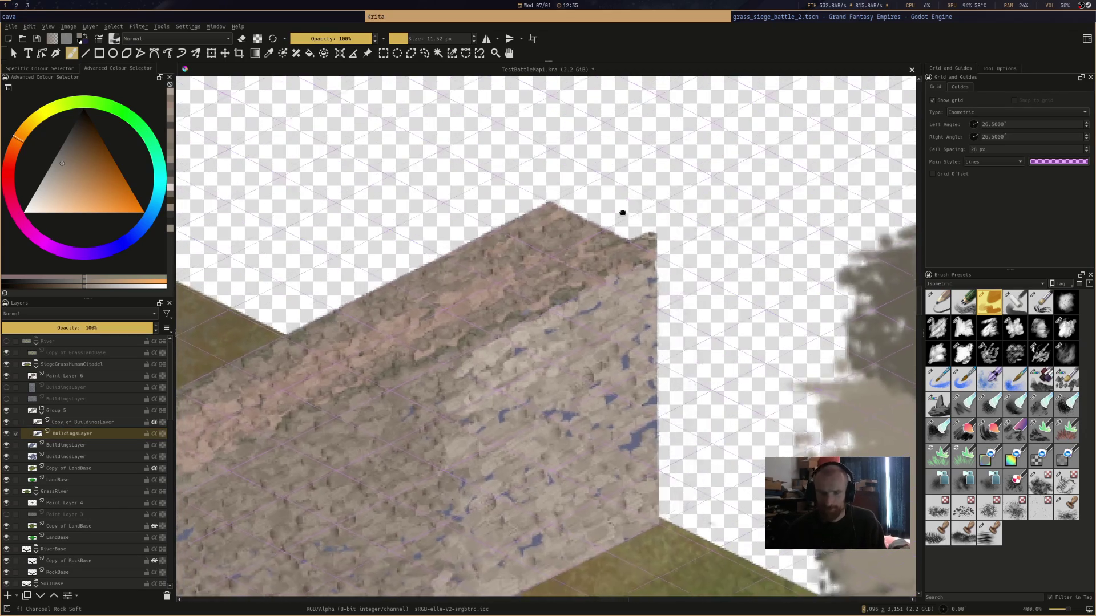
scroll(622, 212, "down", 3)
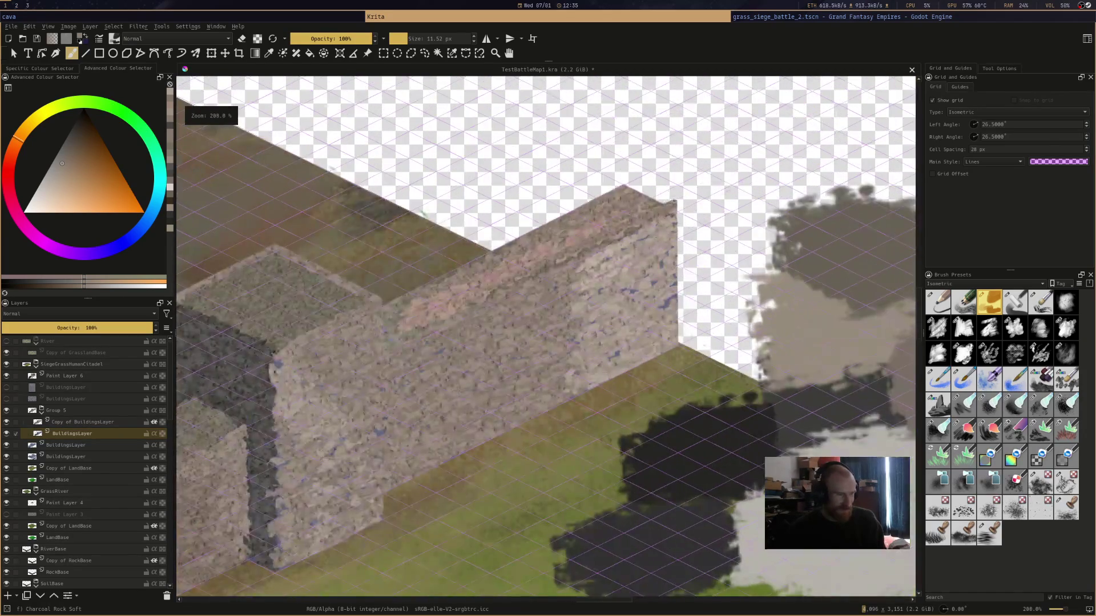
scroll(676, 220, "up", 3)
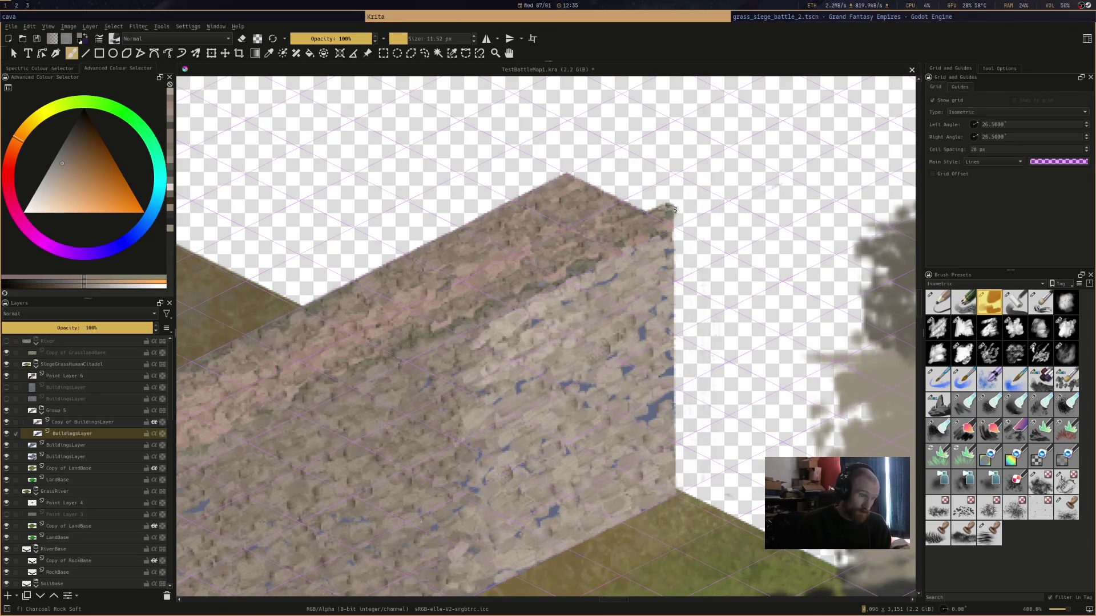
mouse_move(674, 208)
left_mouse_down()
mouse_move(675, 234)
mouse_move(676, 214)
left_mouse_up()
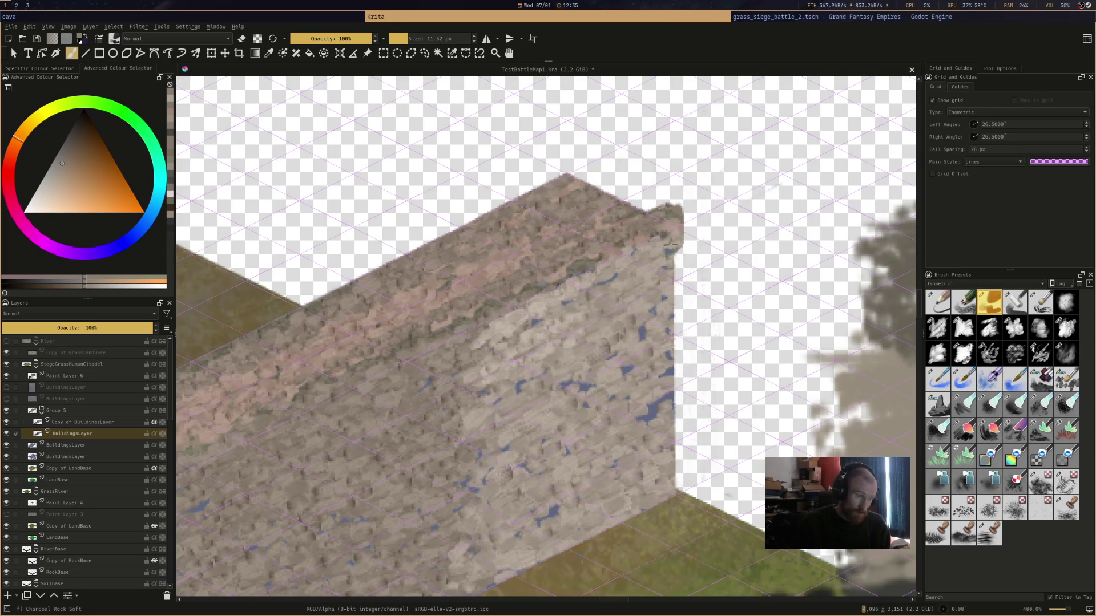
left_click_drag(675, 236, 676, 241)
Inspect the wall at several zooms including 100%, then make Copy of BuildingsLayer active
scroll(683, 243, "down", 2)
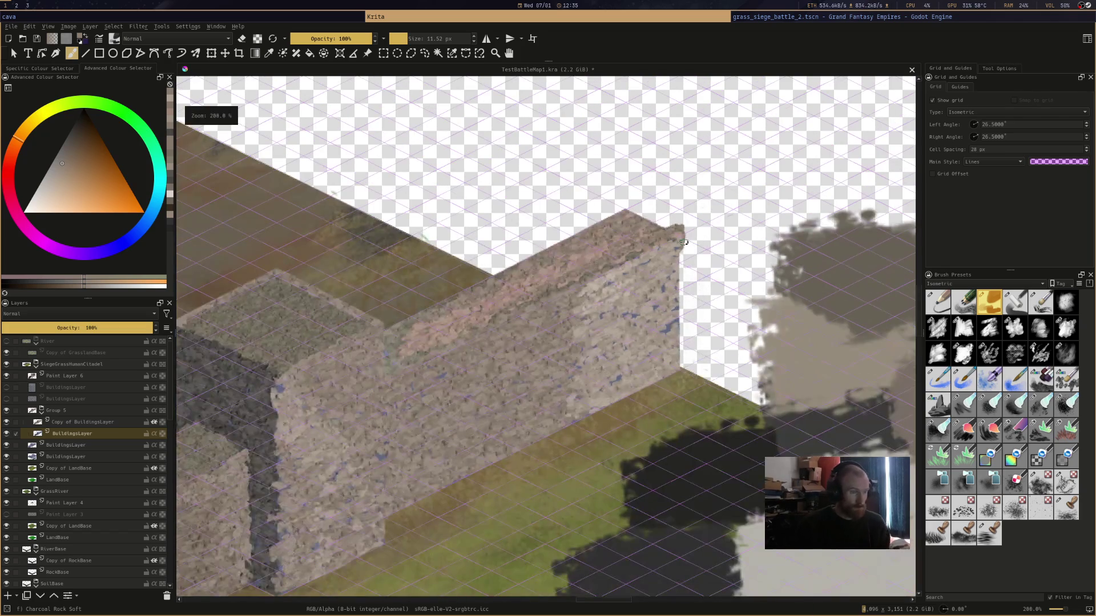
scroll(424, 235, "up", 2)
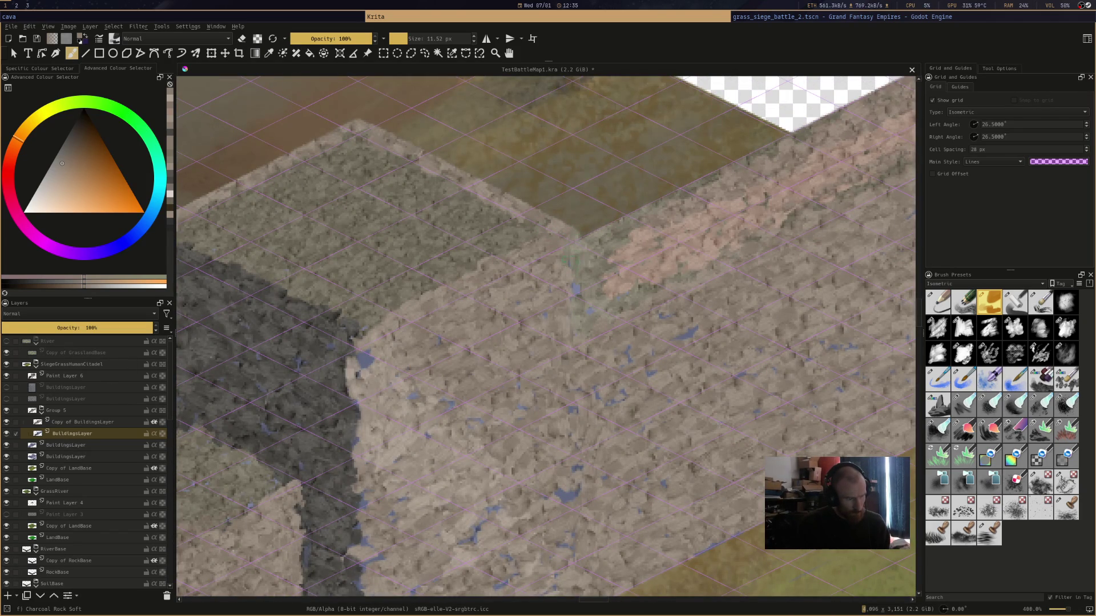
scroll(426, 323, "down", 2)
scroll(593, 390, "up", 2)
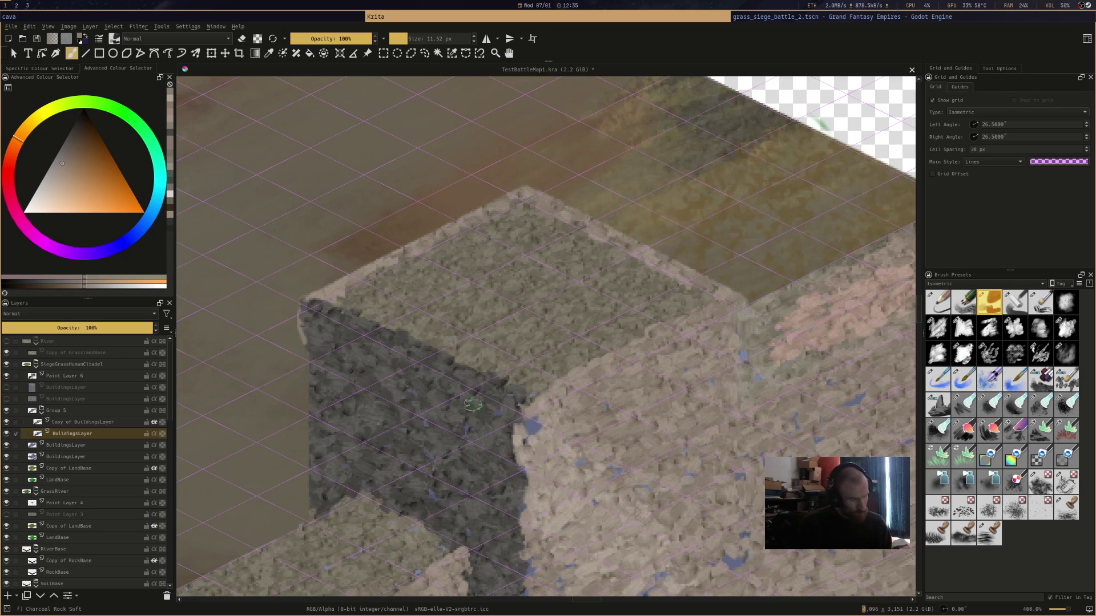
scroll(547, 391, "down", 4)
scroll(546, 392, "up", 3)
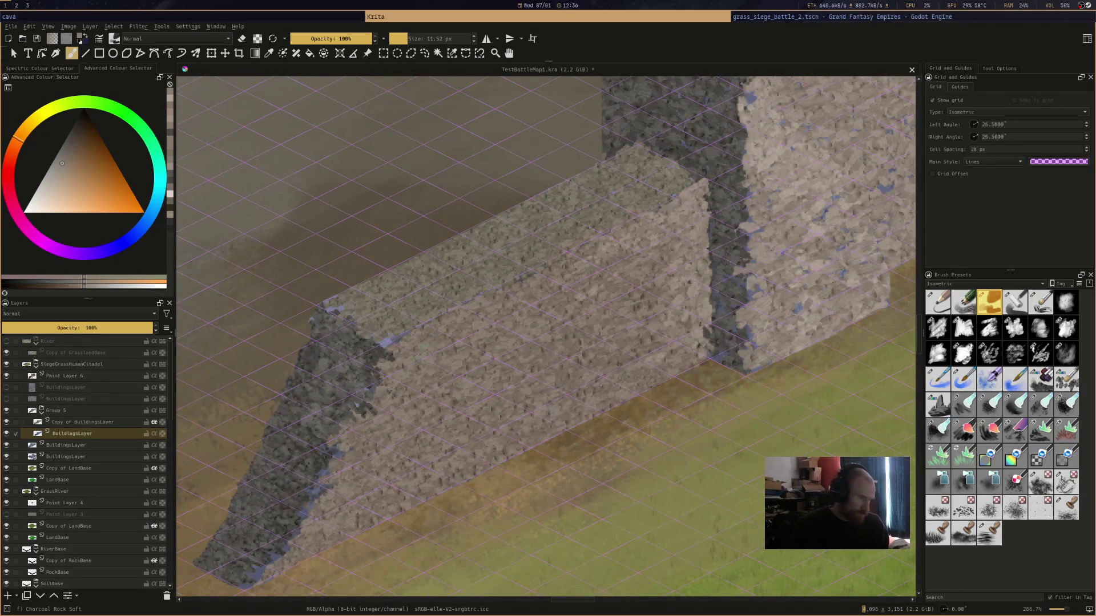
key("1")
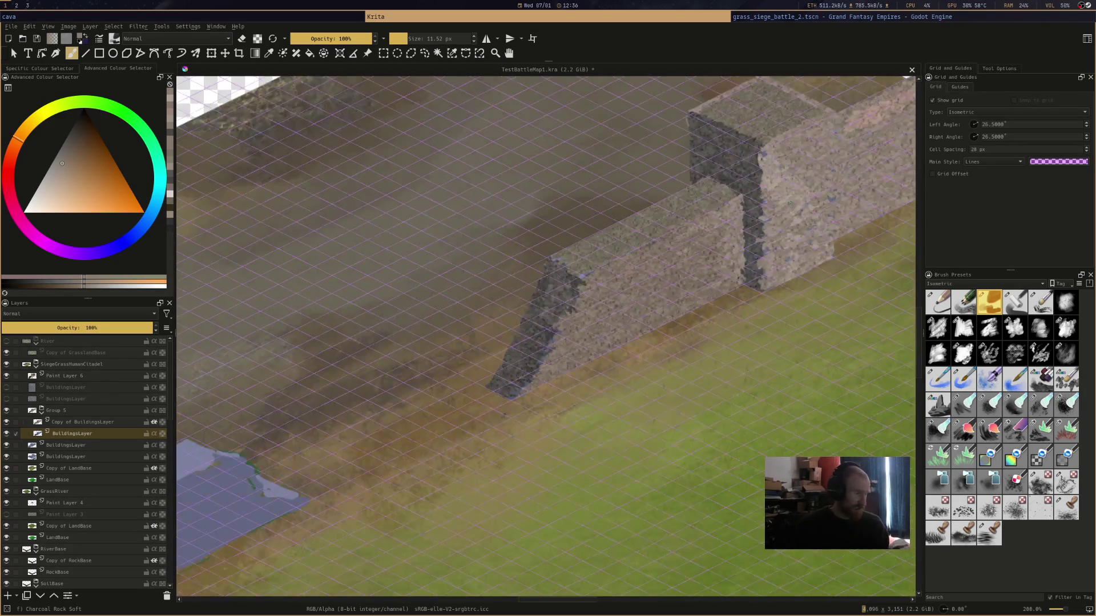
scroll(640, 304, "up", 4)
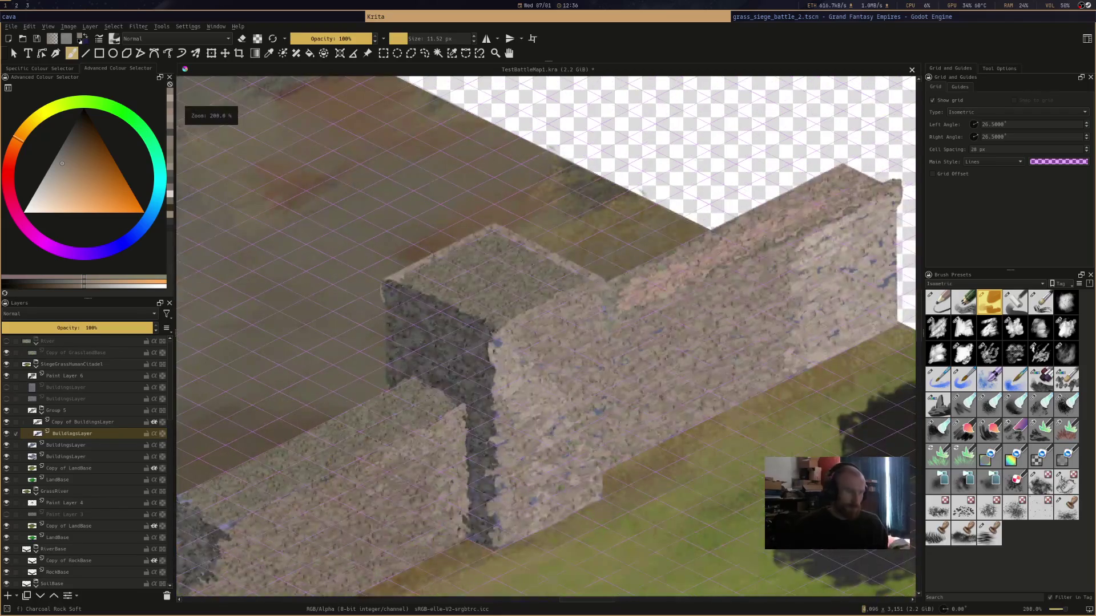
scroll(640, 304, "down", 1)
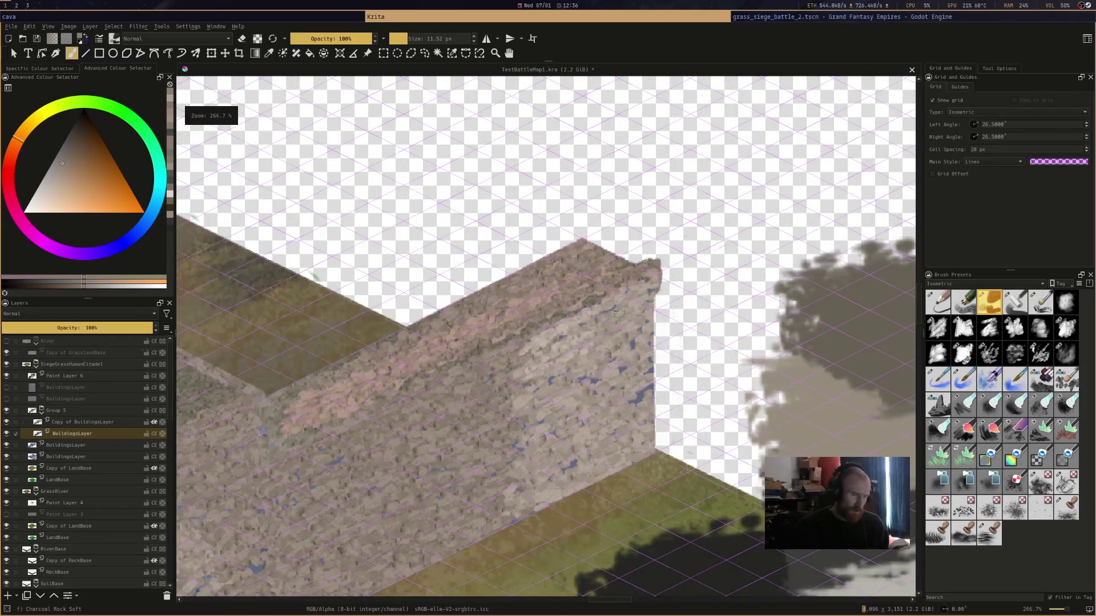
key("Page_Up")
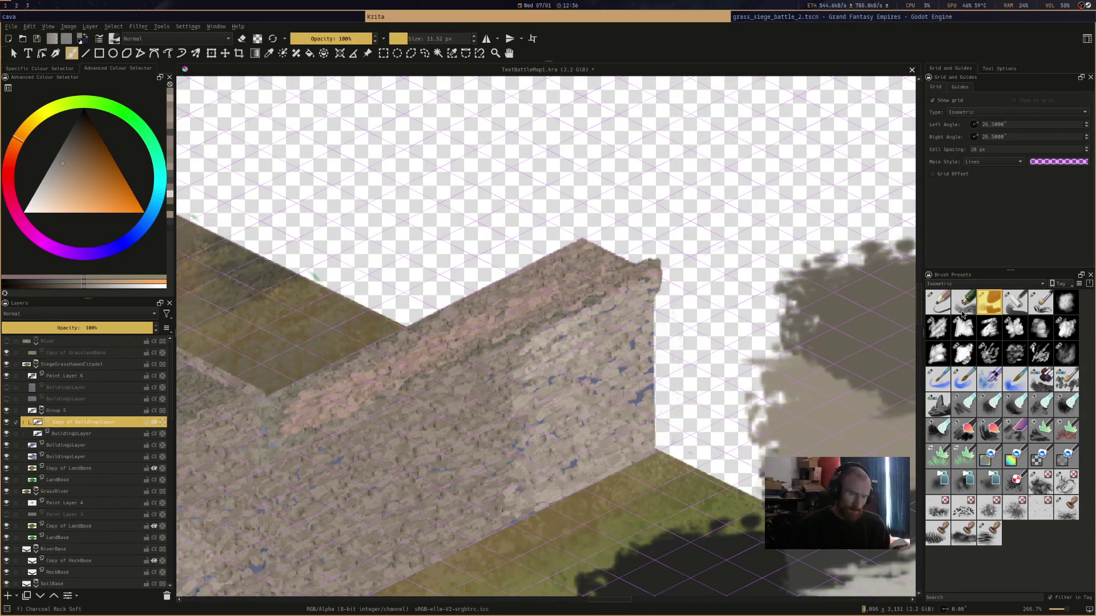
Choose the Impasto-details brush preset for touching up the wall
left_click(937, 301)
scroll(619, 306, "up", 1)
scroll(667, 295, "down", 1)
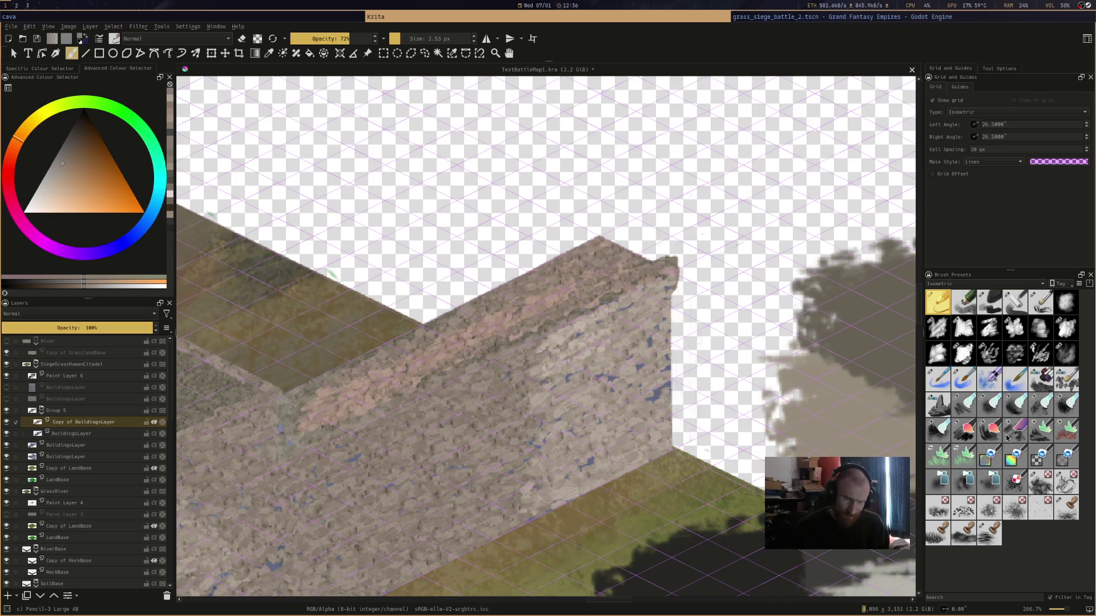
left_click(1064, 384)
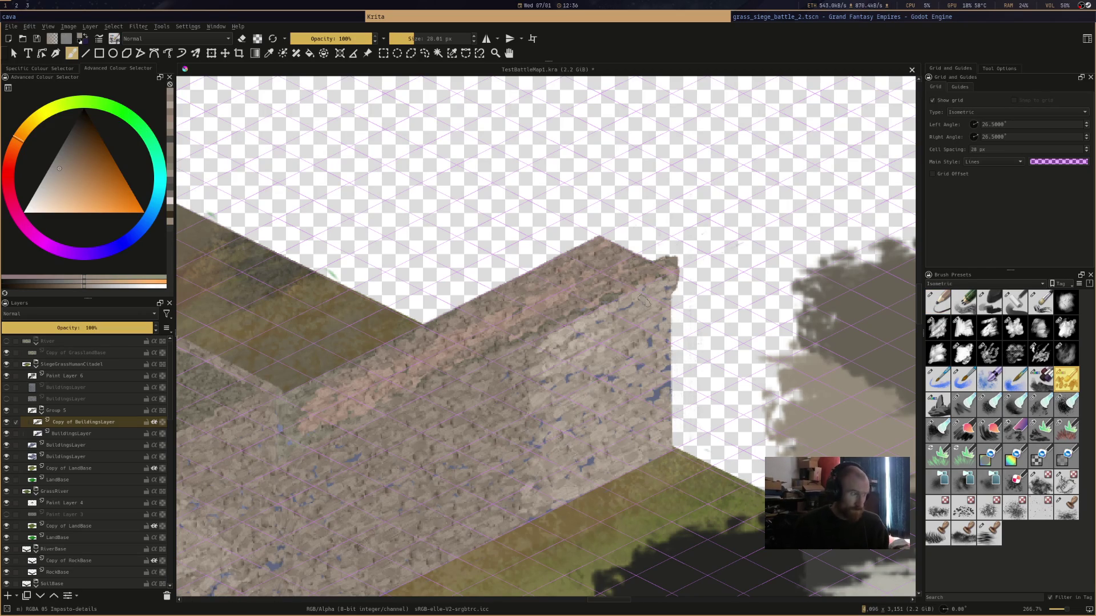
left_click(195, 53)
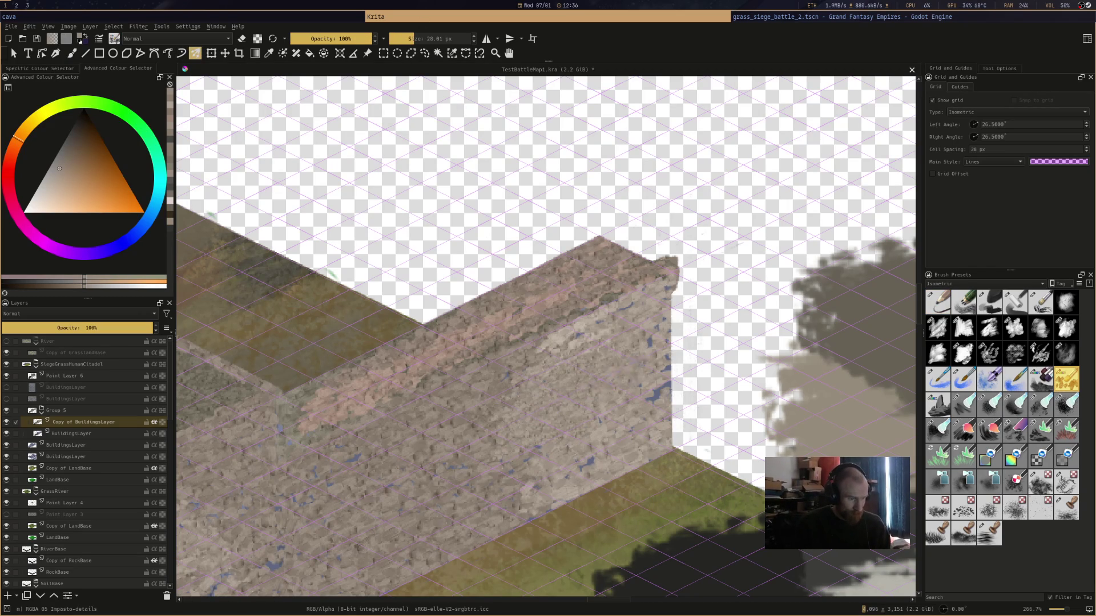
Paint over the blue specks on the wall's right face and sample a grey stone colour
mouse_move(633, 399)
left_mouse_down()
mouse_move(656, 345)
mouse_move(639, 342)
mouse_move(680, 281)
mouse_move(434, 417)
mouse_move(502, 388)
mouse_move(394, 435)
mouse_move(365, 462)
mouse_move(302, 480)
mouse_move(575, 421)
mouse_move(502, 485)
mouse_move(320, 559)
mouse_move(399, 502)
mouse_move(320, 485)
left_mouse_up()
scroll(548, 337, "down", 2)
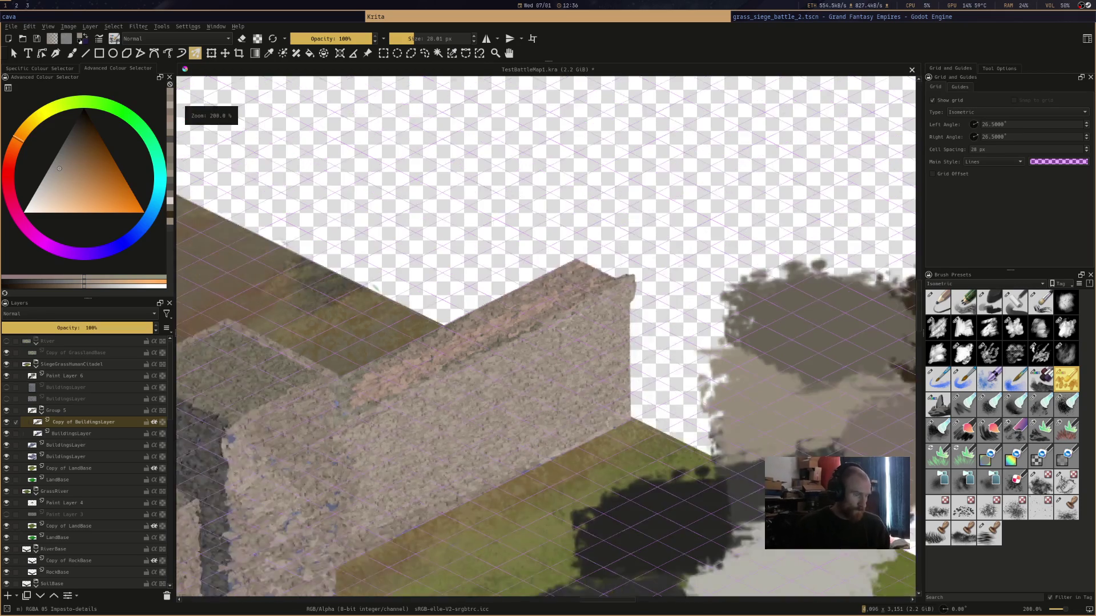
left_click(669, 308, "ctrl")
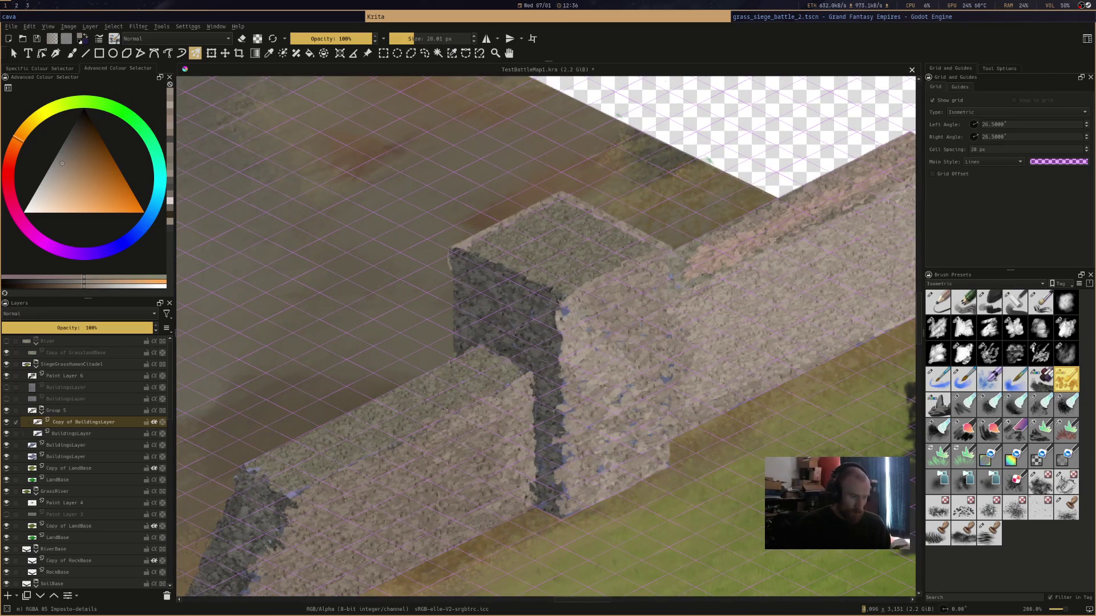
Cover the tower's blue flecks, lighten its front corner and darken its shadowed strip
mouse_move(639, 294)
left_mouse_down()
mouse_move(605, 325)
mouse_move(605, 365)
mouse_move(656, 376)
mouse_move(613, 416)
mouse_move(613, 474)
mouse_move(662, 451)
mouse_move(684, 326)
mouse_move(719, 276)
mouse_move(702, 416)
left_mouse_up()
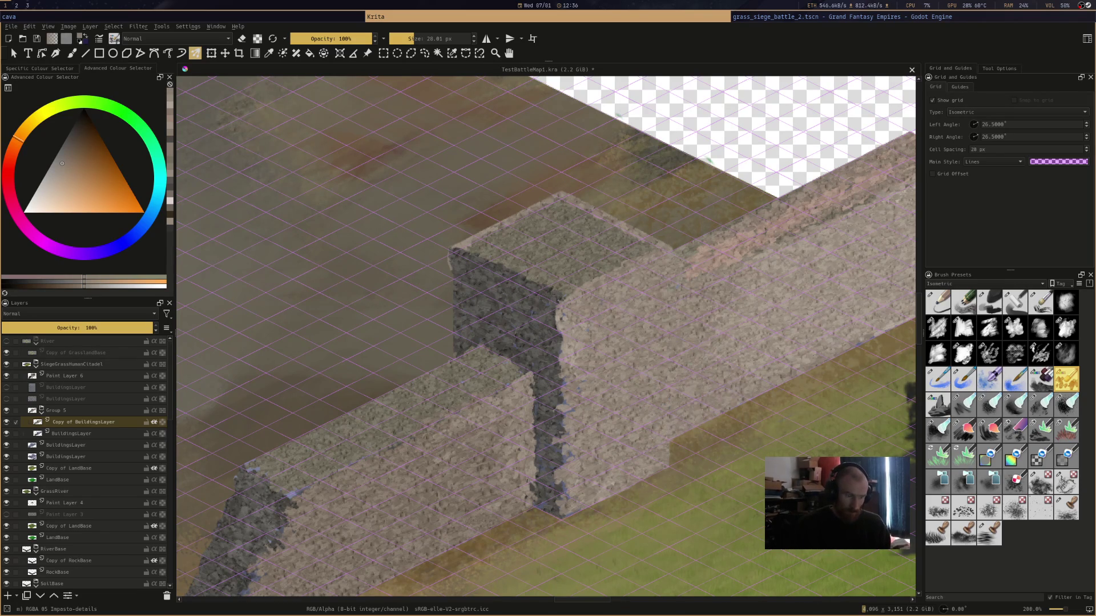
left_click_drag(565, 375, 572, 411)
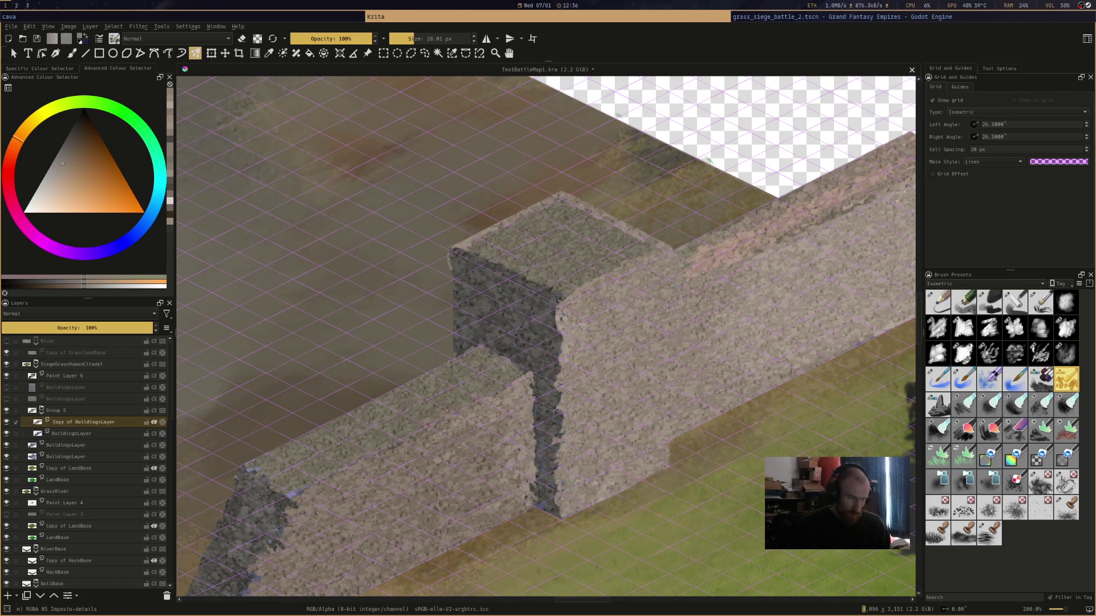
left_click(550, 485, "ctrl")
mouse_move(562, 479)
left_mouse_down()
mouse_move(539, 325)
mouse_move(557, 305)
left_mouse_up()
mouse_move(537, 269)
left_mouse_down()
mouse_move(460, 271)
mouse_move(474, 320)
mouse_move(459, 342)
mouse_move(497, 319)
mouse_move(525, 343)
mouse_move(522, 294)
left_mouse_up()
Paint light pinkish stone on the tower top and the lower wall's top edge
left_click(467, 386, "ctrl")
mouse_move(467, 386)
left_mouse_down()
mouse_move(428, 394)
mouse_move(463, 377)
mouse_move(414, 385)
left_mouse_up()
left_click(715, 221, "ctrl")
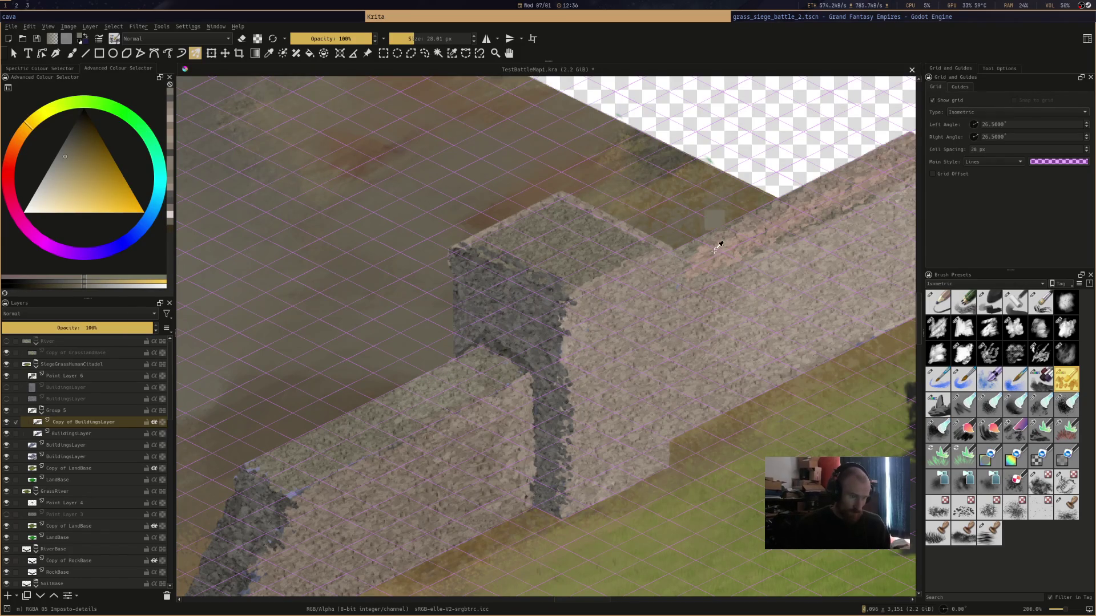
mouse_move(548, 246)
left_mouse_down()
mouse_move(605, 274)
mouse_move(548, 240)
mouse_move(502, 234)
mouse_move(531, 222)
mouse_move(644, 257)
left_mouse_up()
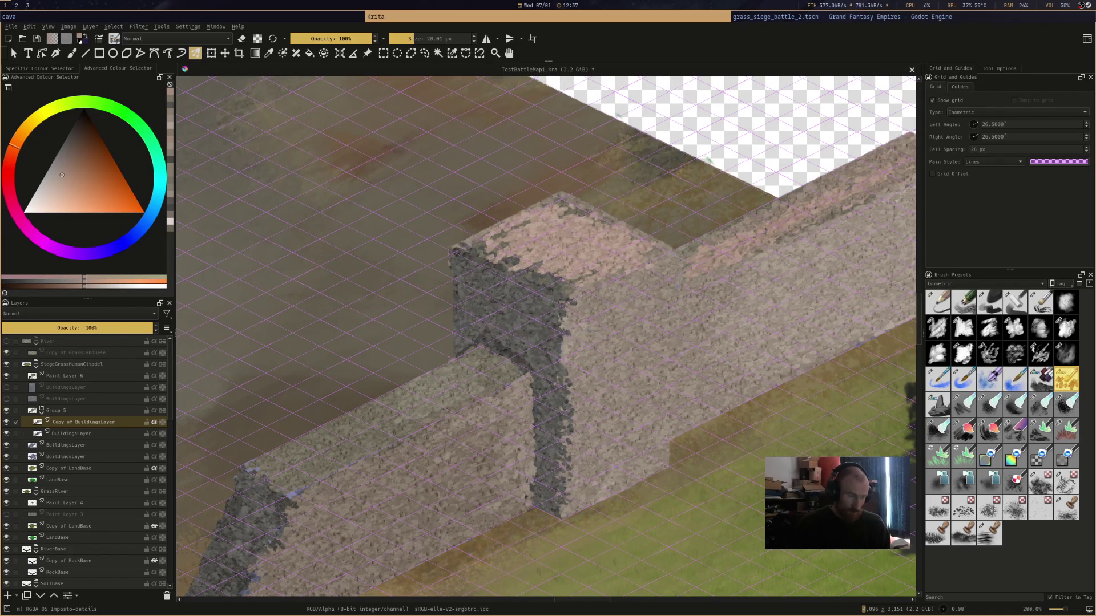
mouse_move(456, 368)
left_mouse_down()
mouse_move(288, 465)
mouse_move(502, 368)
mouse_move(423, 410)
mouse_move(473, 359)
left_mouse_up()
mouse_move(342, 445)
left_mouse_down()
mouse_move(257, 473)
mouse_move(274, 482)
mouse_move(269, 500)
mouse_move(237, 485)
mouse_move(456, 420)
left_mouse_up()
Darken the lower wall's left end and add brown stone texture along it
left_click(246, 502, "ctrl")
mouse_move(269, 513)
left_mouse_down()
mouse_move(240, 485)
mouse_move(263, 502)
left_mouse_up()
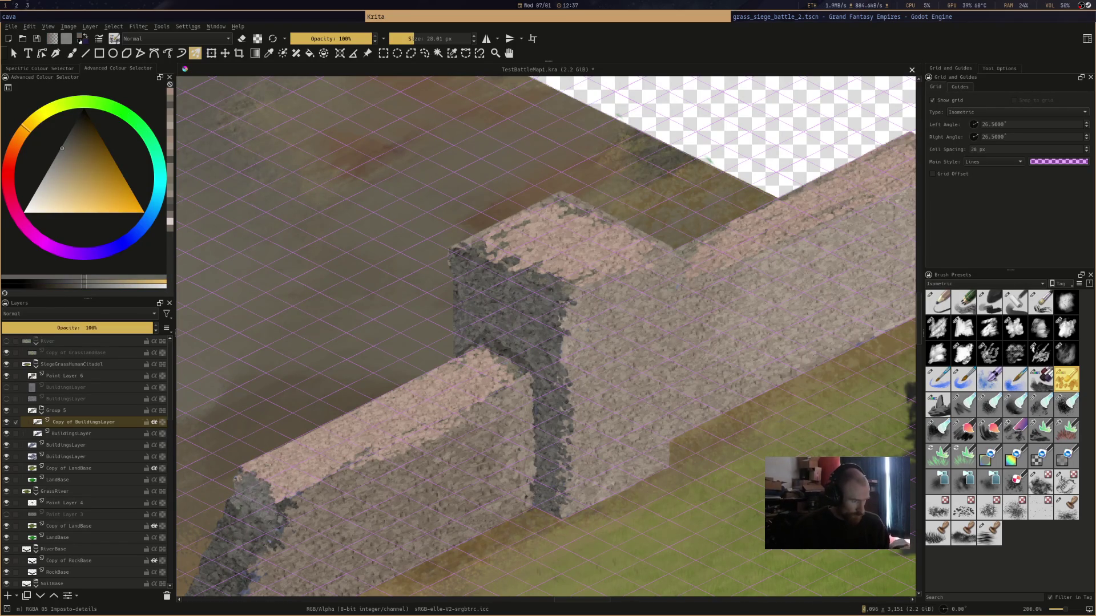
left_click(362, 476, "ctrl")
mouse_move(365, 474)
left_mouse_down()
mouse_move(414, 439)
mouse_move(473, 422)
mouse_move(379, 499)
left_mouse_up()
mouse_move(462, 473)
left_mouse_down()
mouse_move(428, 525)
mouse_move(411, 516)
left_mouse_up()
left_click_drag(339, 507, 286, 521)
mouse_move(339, 477)
left_mouse_down()
mouse_move(292, 485)
mouse_move(311, 539)
left_mouse_up()
Add light strokes on the wall face and texture along its base, then save
left_click(474, 311, "ctrl")
mouse_move(513, 303)
left_mouse_down()
mouse_move(483, 336)
mouse_move(517, 360)
left_mouse_up()
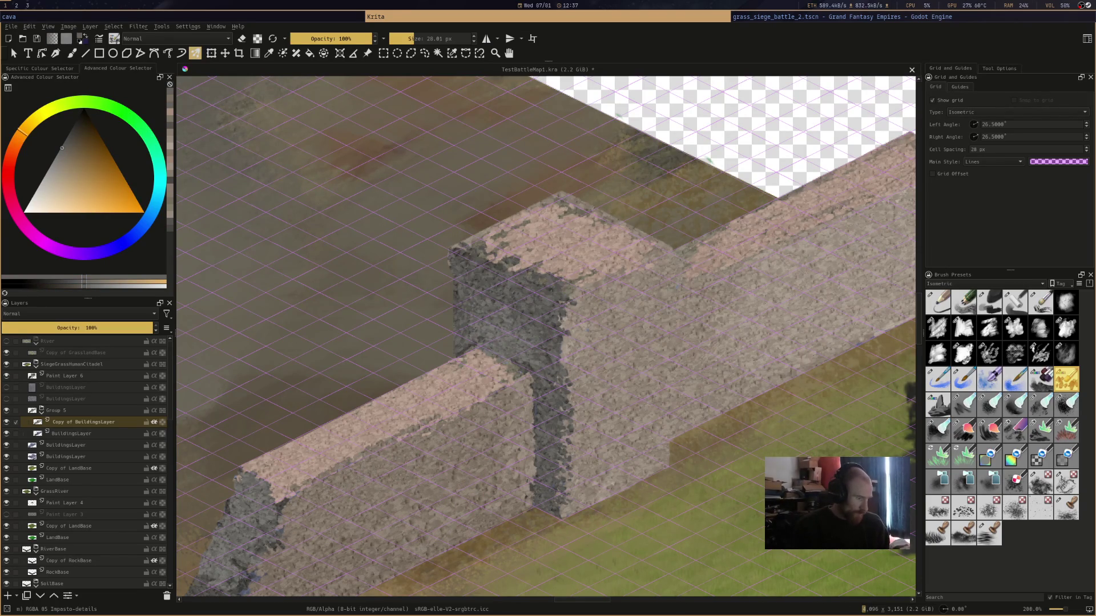
left_click(237, 592, "ctrl")
left_click_drag(377, 525, 457, 505)
key("ctrl+s")
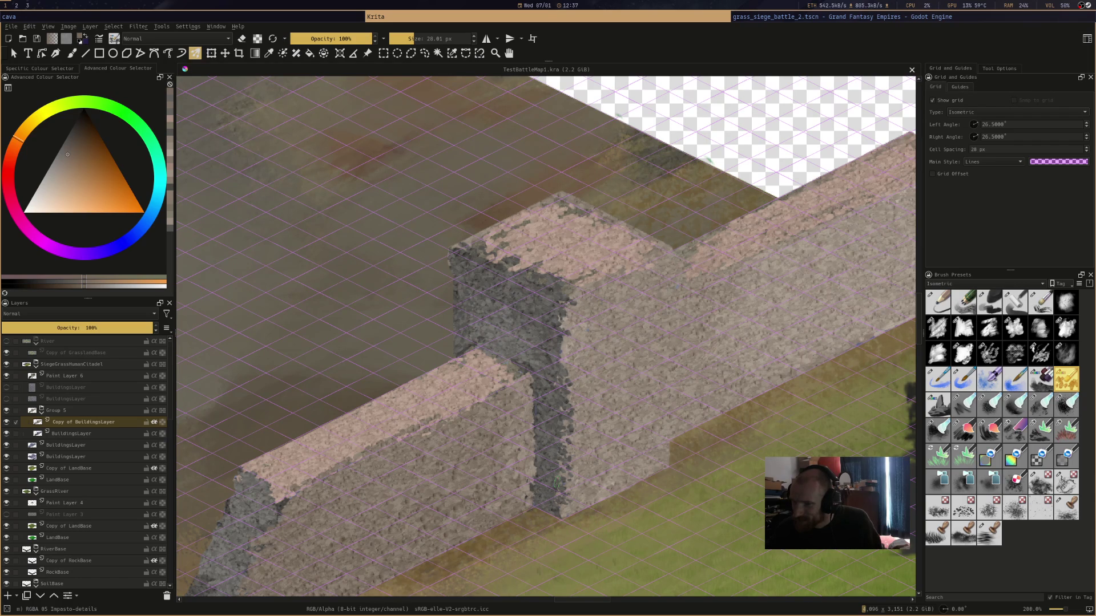
left_click_drag(547, 336, 735, 188)
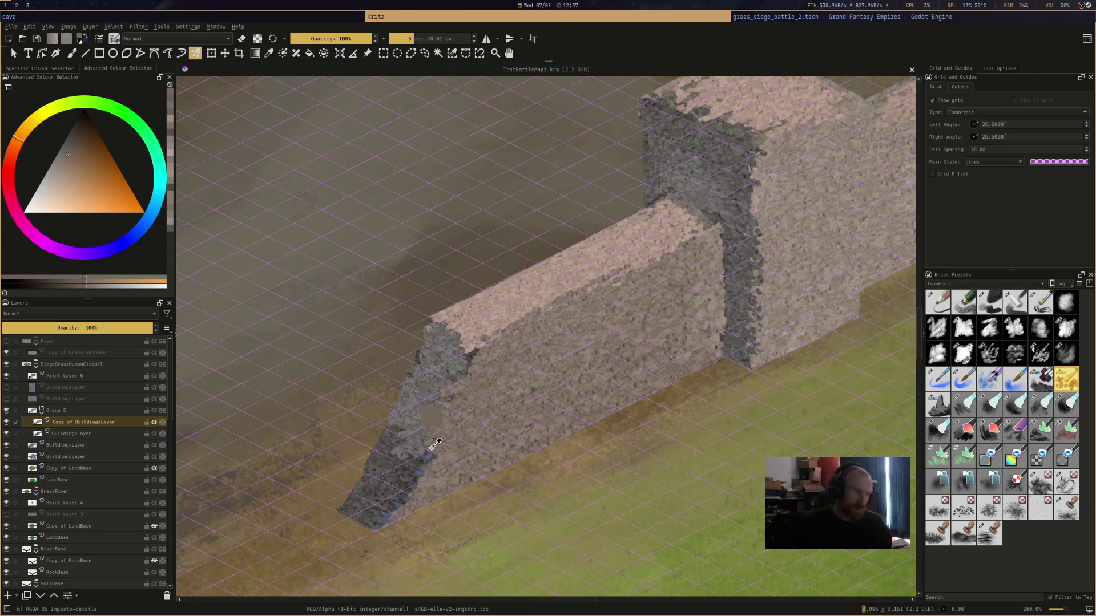
Sample olive and orange tones and dab a short stroke on the wall's left face
left_click_drag(371, 445, 371, 470)
left_click(377, 502, "ctrl")
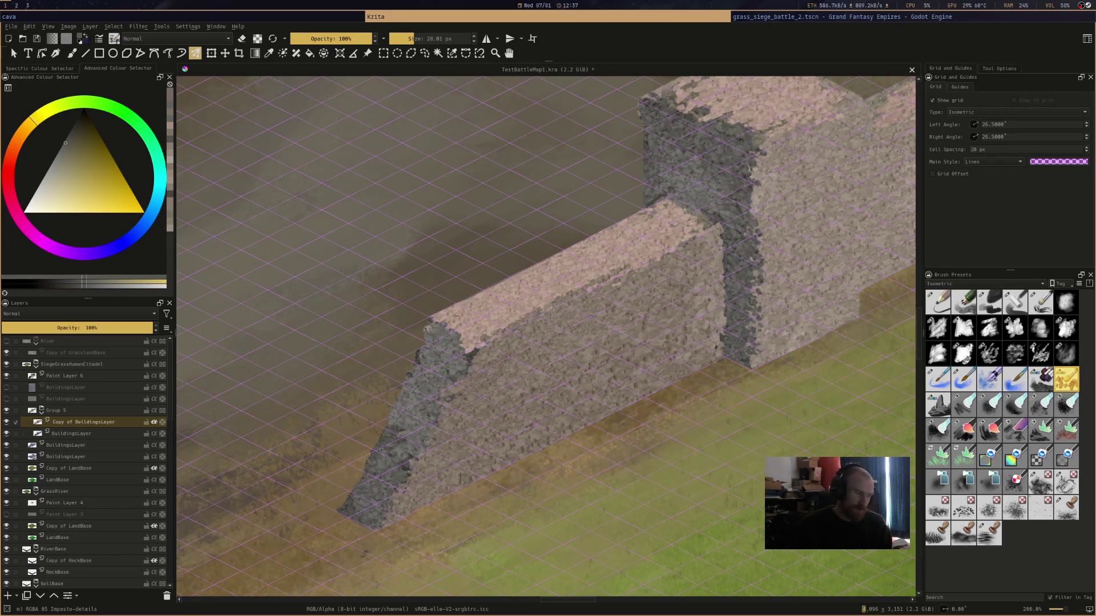
left_click(476, 351, "ctrl")
mouse_move(422, 384)
left_mouse_down()
mouse_move(413, 403)
mouse_move(457, 336)
left_mouse_up()
Paint dark stone texture down the tower's shadowed side and inner edge
mouse_move(702, 169)
left_mouse_down()
mouse_move(682, 180)
mouse_move(674, 205)
mouse_move(744, 188)
mouse_move(739, 148)
mouse_move(680, 121)
mouse_move(651, 126)
mouse_move(666, 180)
mouse_move(704, 194)
mouse_move(727, 225)
left_mouse_up()
mouse_move(728, 292)
left_mouse_down()
mouse_move(724, 351)
mouse_move(756, 326)
mouse_move(762, 300)
mouse_move(756, 248)
mouse_move(722, 219)
left_mouse_up()
scroll(817, 112, "down", 5)
scroll(817, 113, "up", 2)
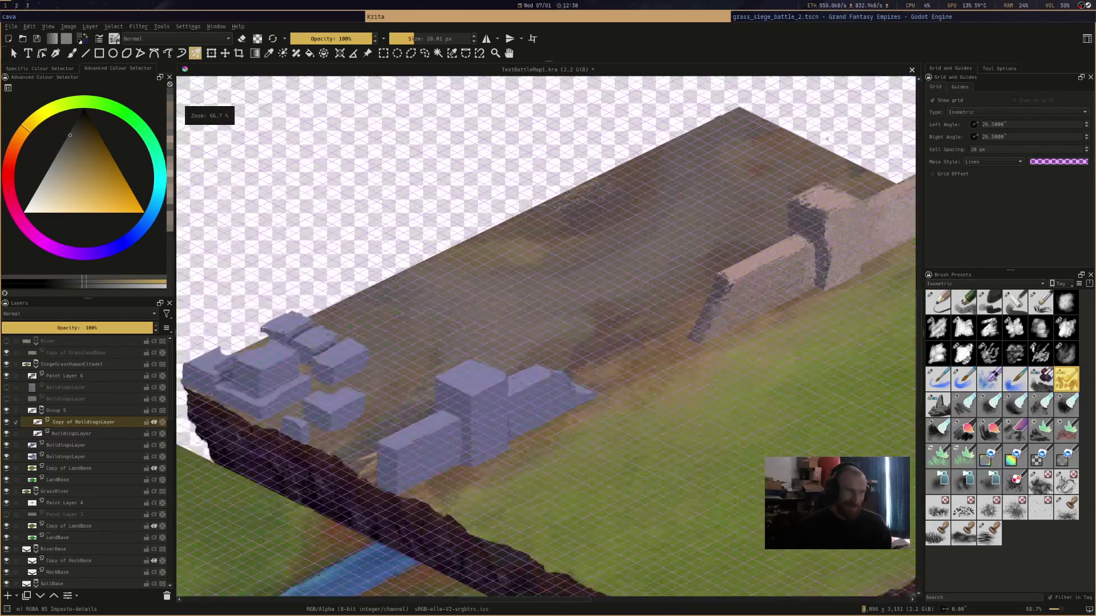
Save the drawing and switch to the Pencil-3 Large 4B brush
scroll(817, 112, "up", 4)
scroll(660, 221, "down", 1)
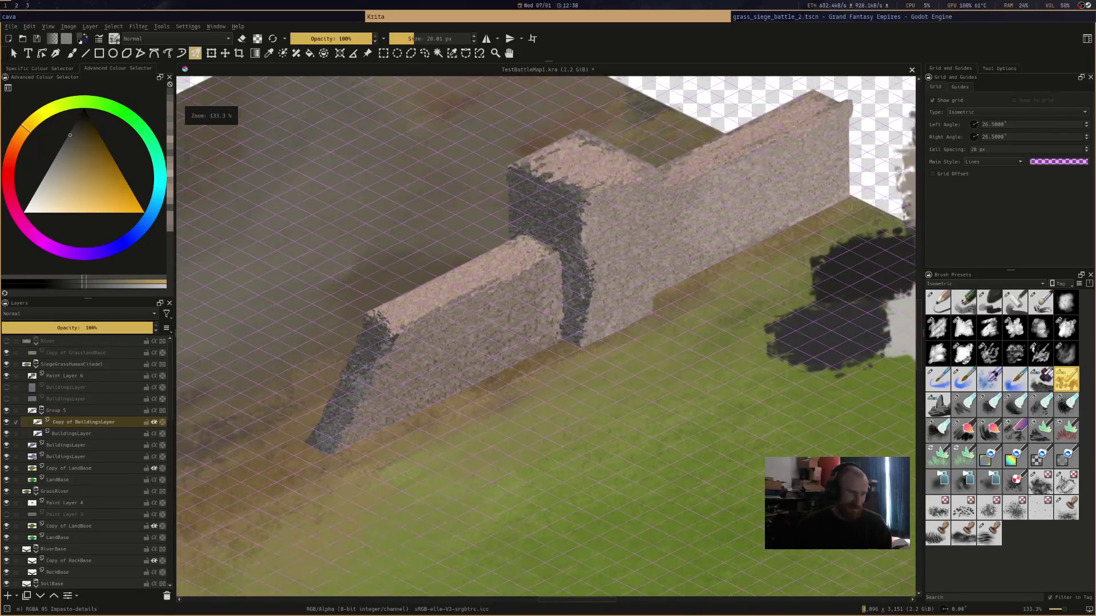
left_click_drag(811, 268, 674, 394)
key("ctrl+s")
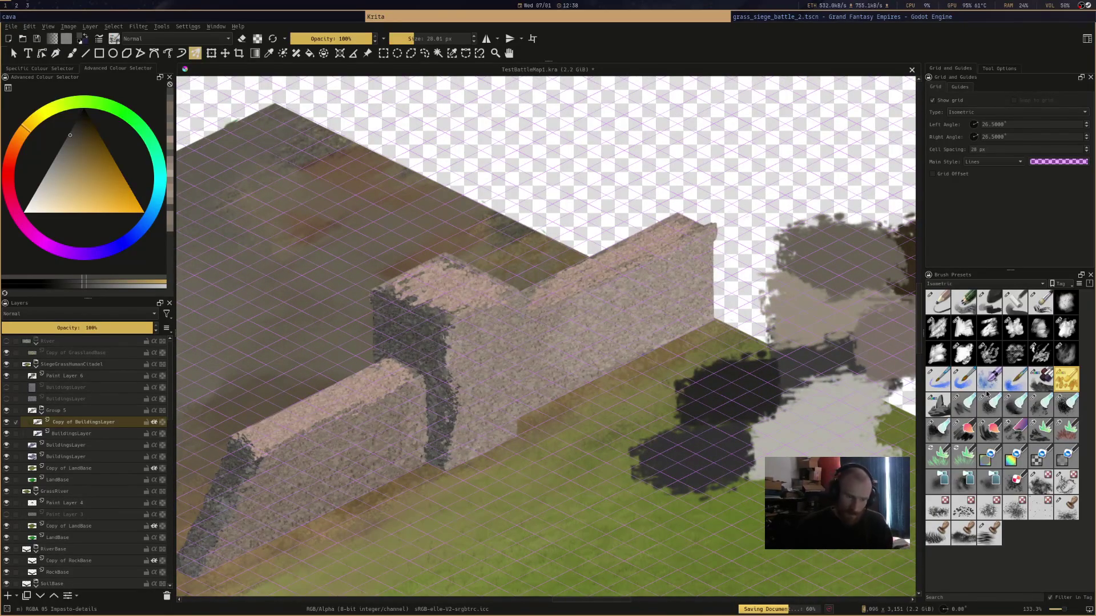
left_click(938, 302)
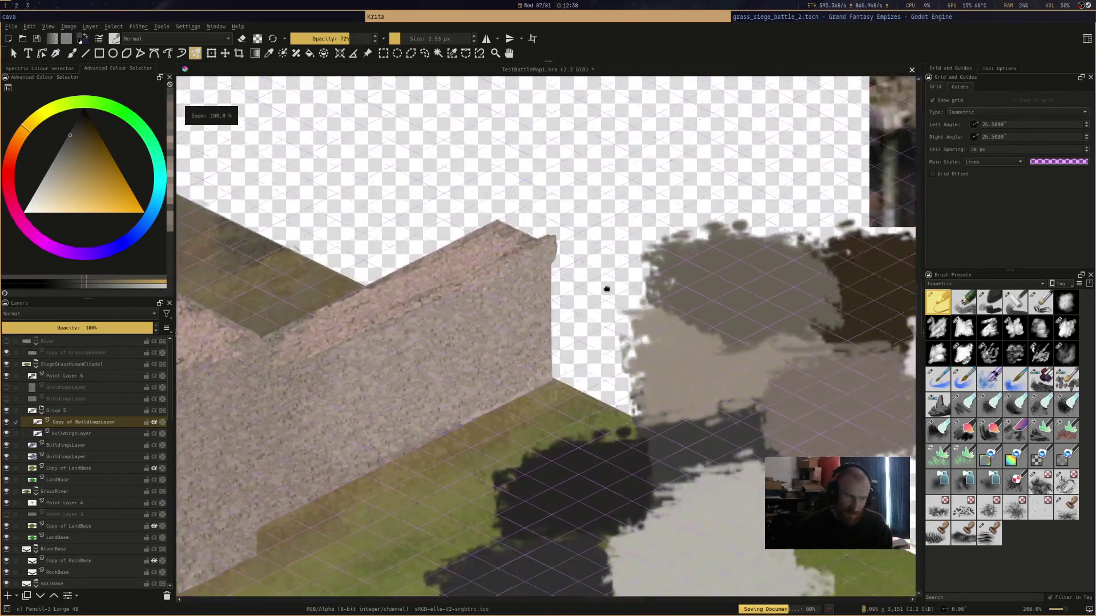
Pan and zoom over to the castle reference screenshots beside the canvas
mouse_move(607, 288)
left_mouse_down()
mouse_move(658, 233)
mouse_move(763, 215)
left_mouse_up()
scroll(657, 233, "down", 2)
scroll(685, 235, "up", 2)
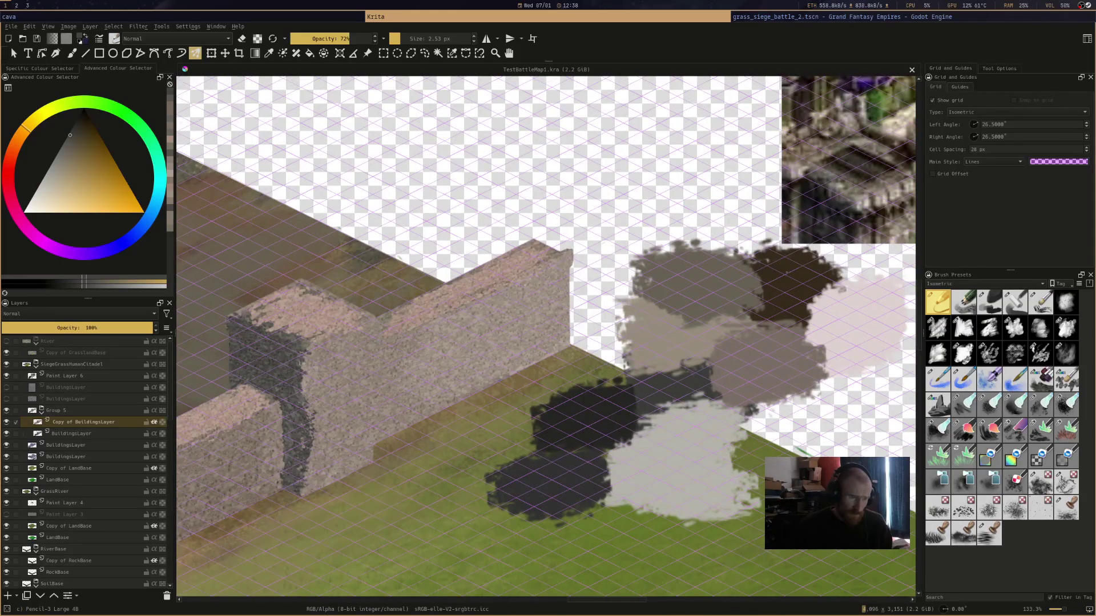
left_click_drag(784, 273, 702, 302)
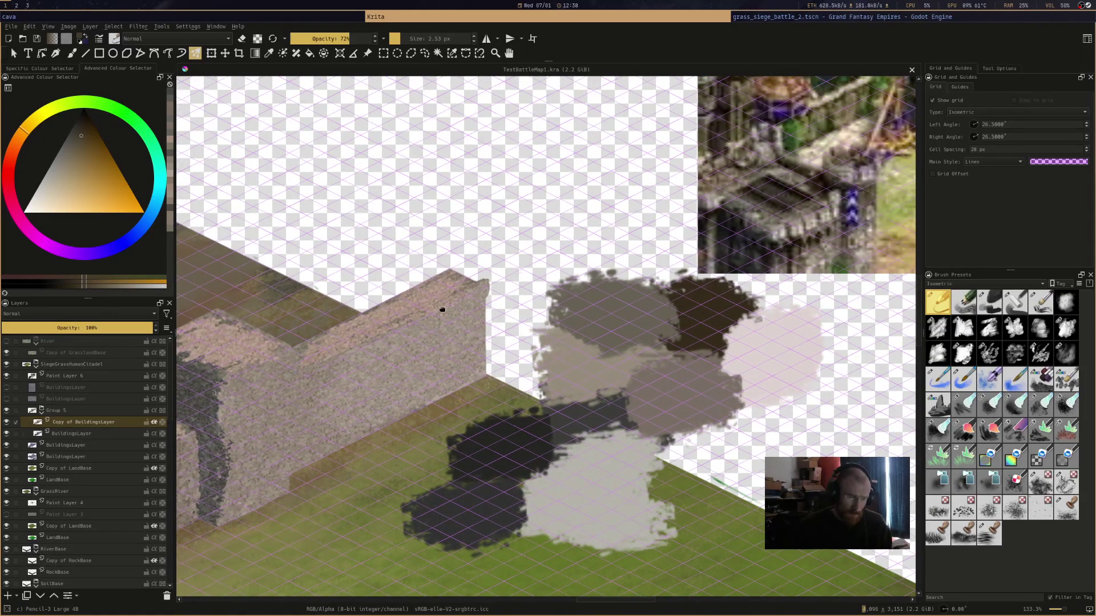
scroll(322, 360, "up", 3)
scroll(614, 380, "down", 1)
left_click_drag(828, 217, 632, 258)
mouse_move(789, 230)
left_mouse_down()
mouse_move(801, 247)
mouse_move(619, 274)
left_mouse_up()
scroll(619, 274, "down", 3)
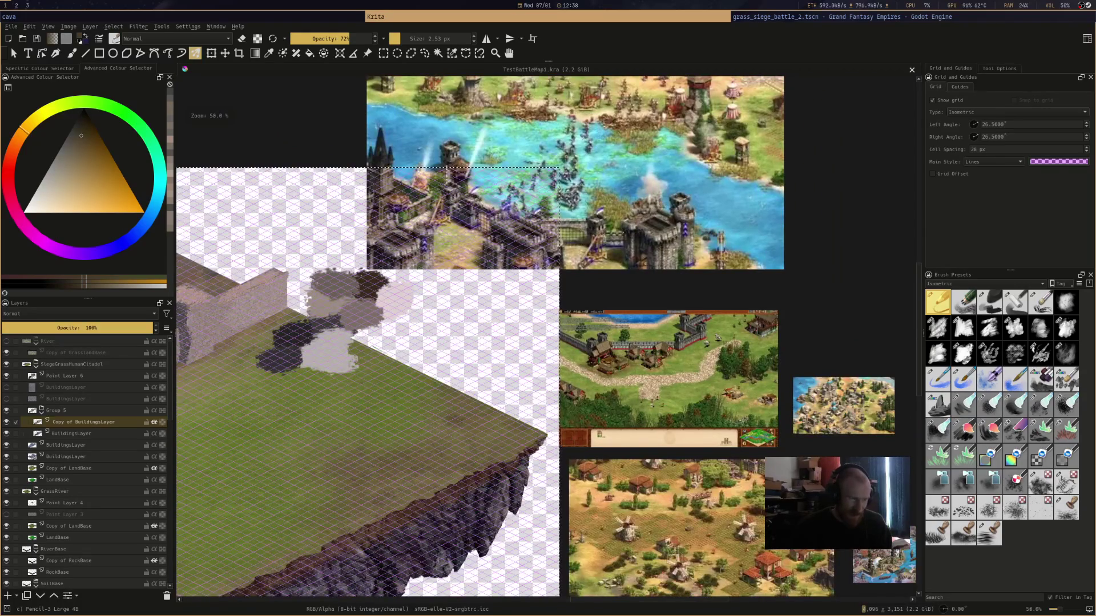
scroll(686, 296, "up", 1)
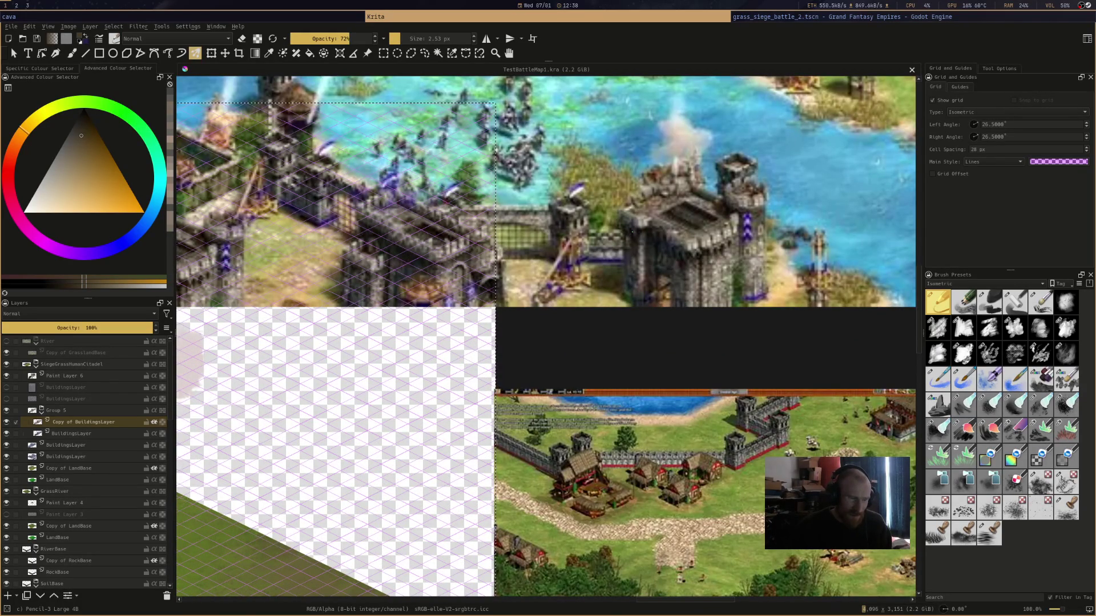
left_click_drag(514, 291, 816, 251)
scroll(547, 221, "up", 4)
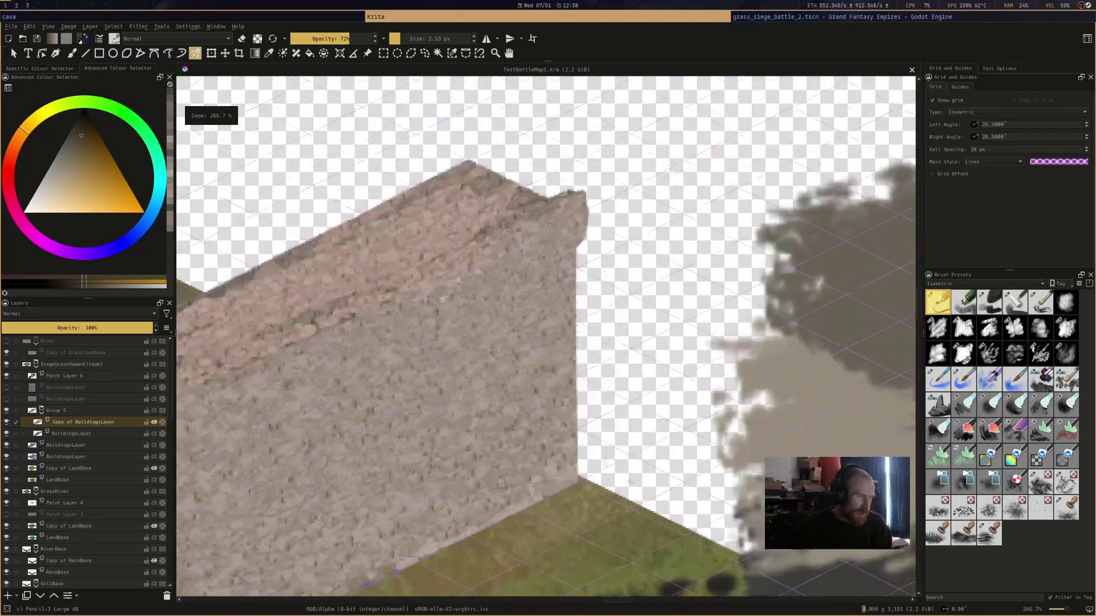
Remove a stray mark and set the Freehand Brush to 47% opacity
left_click_drag(548, 243, 536, 302)
key("ctrl+z")
key("b")
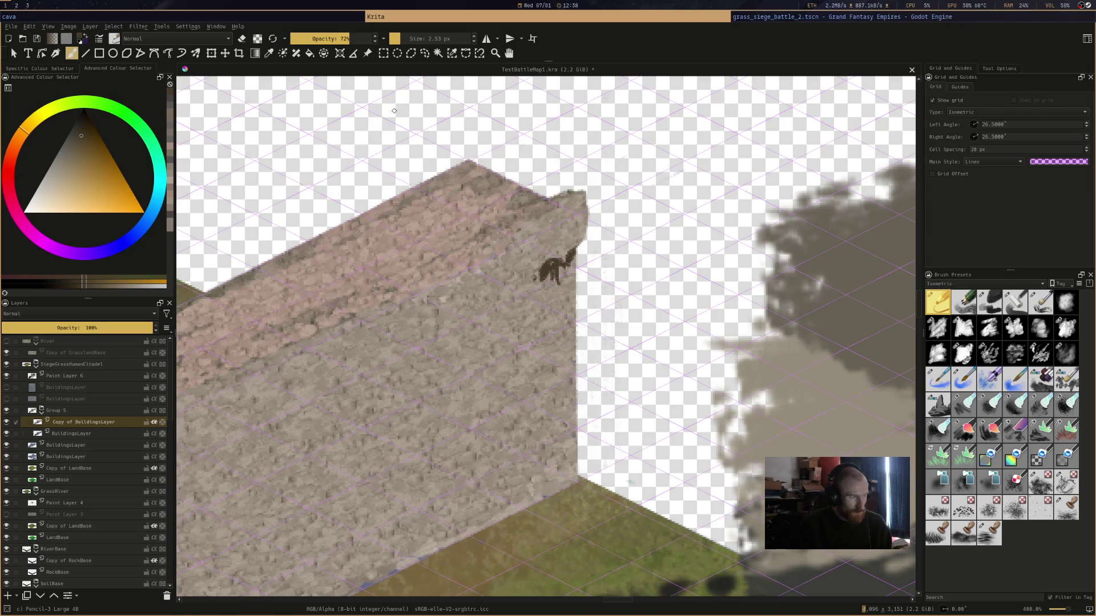
key("i")
key("i")
Try dark strokes near the wall's top-right end, then undo them
mouse_move(527, 282)
left_mouse_down()
mouse_move(518, 276)
mouse_move(536, 277)
left_mouse_up()
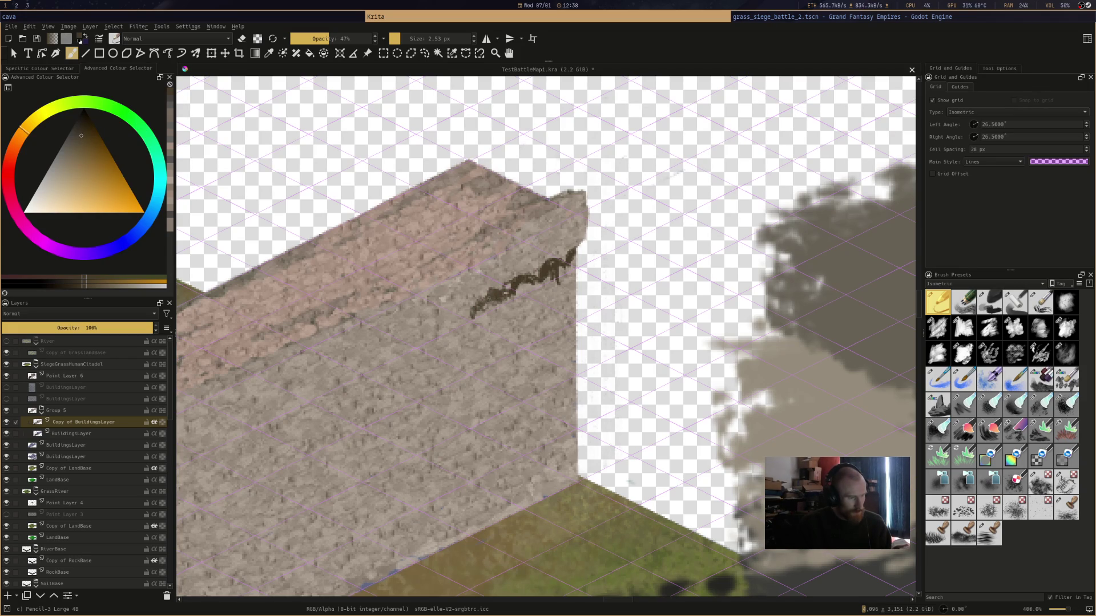
left_click(477, 305, "ctrl")
key("ctrl+z")
key("ctrl+z")
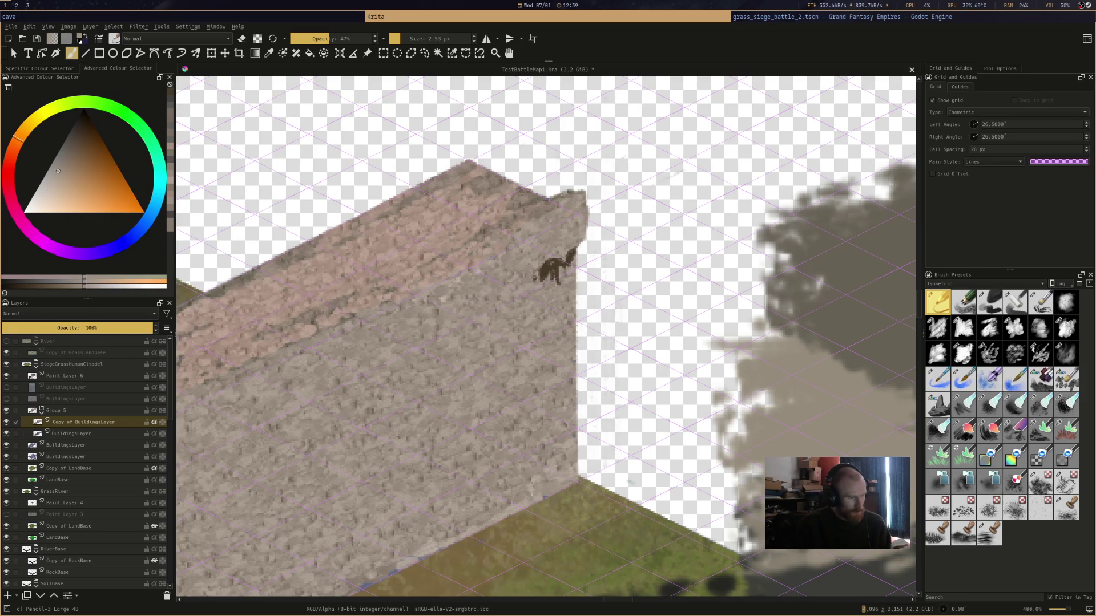
key("ctrl+z")
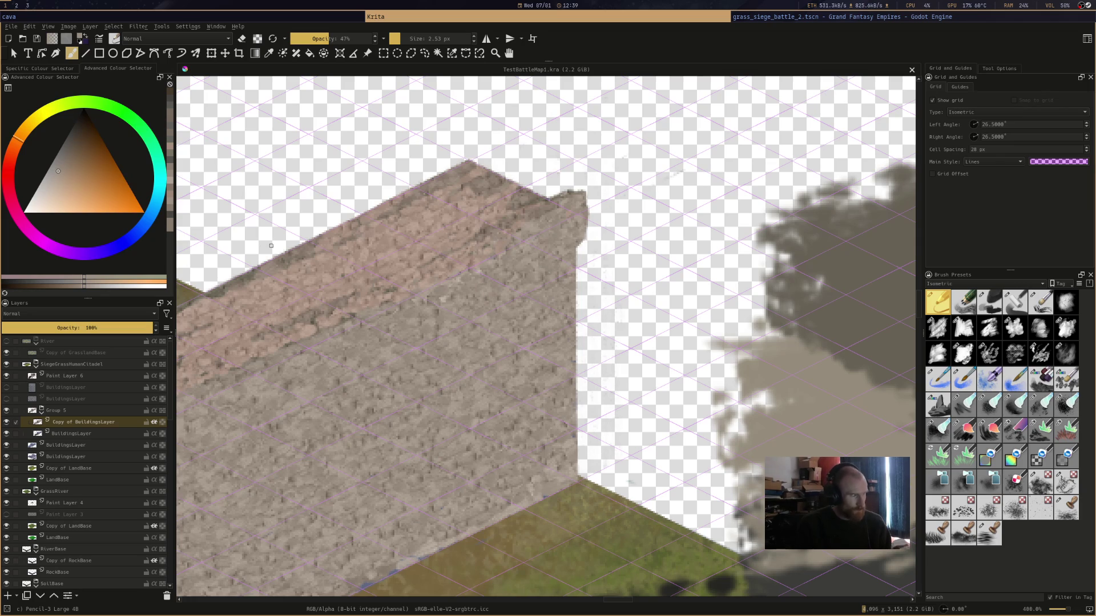
scroll(351, 264, "down", 4)
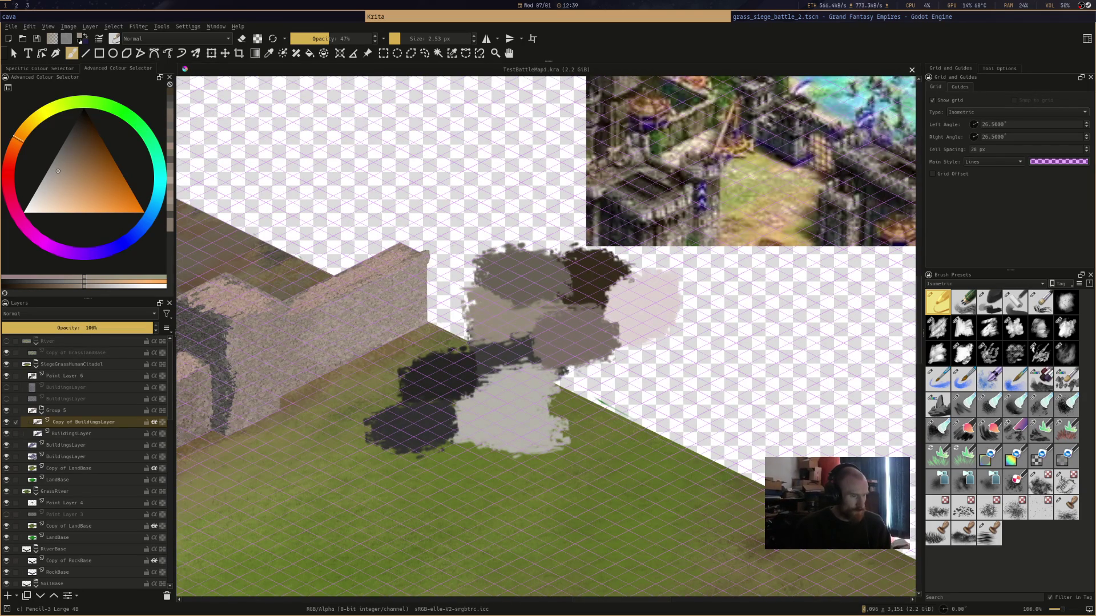
Sample dark brown from the reference and paint wavy brackets down-left under the parapet
left_click(660, 191, "ctrl")
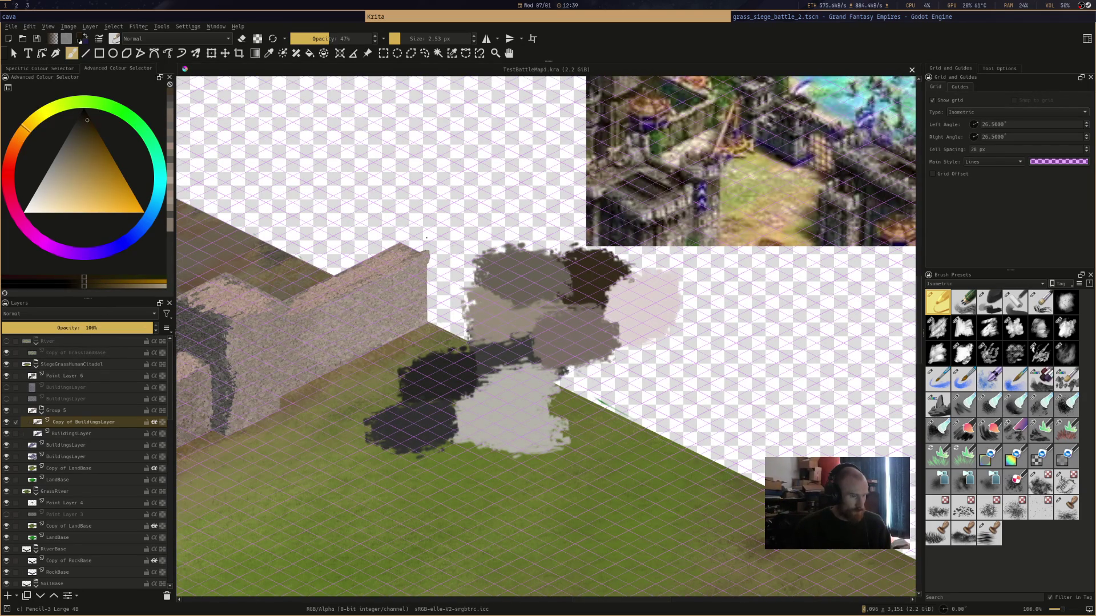
scroll(484, 226, "up", 4)
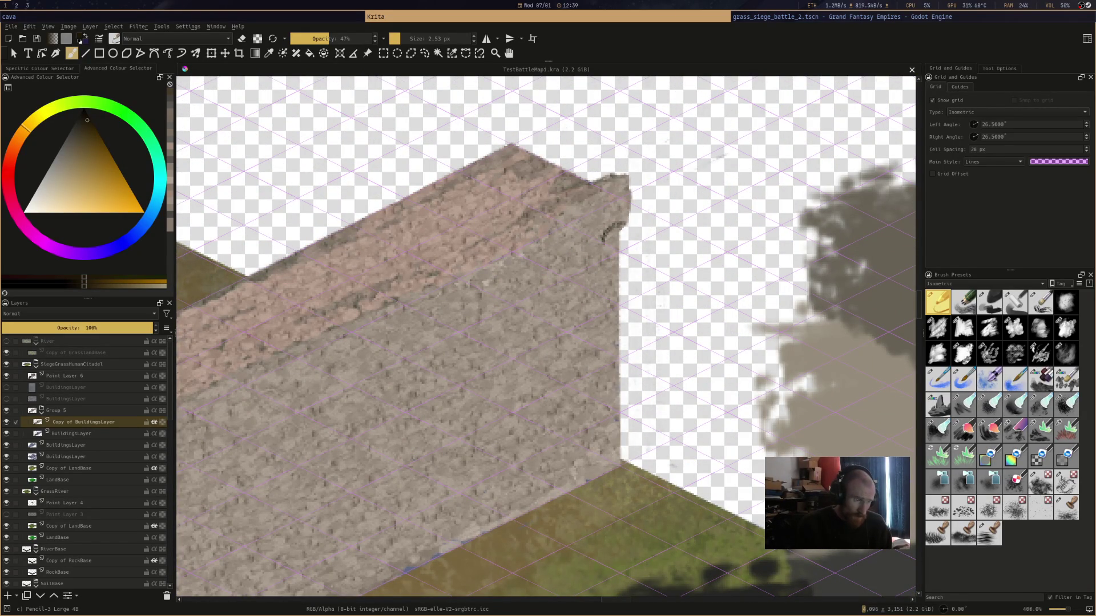
left_click_drag(625, 227, 612, 222)
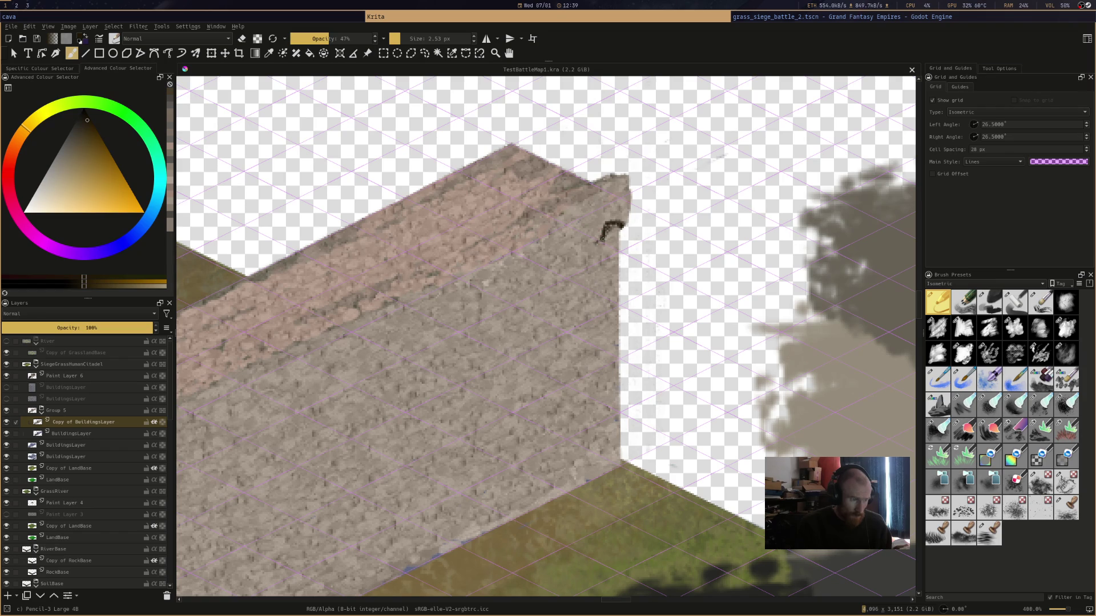
left_click_drag(568, 244, 562, 254)
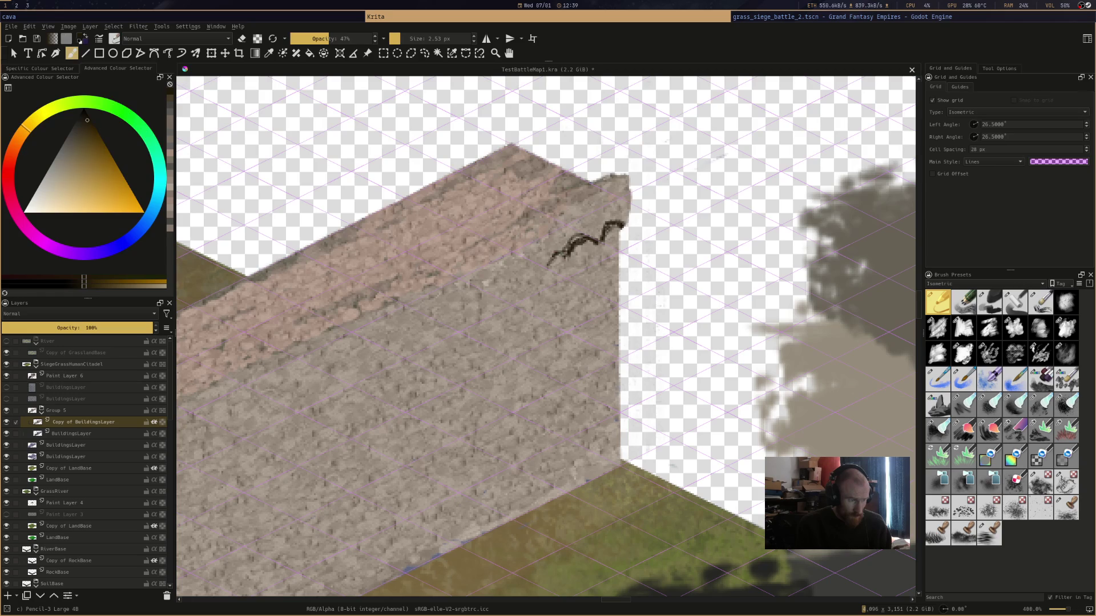
left_click(568, 234, "ctrl")
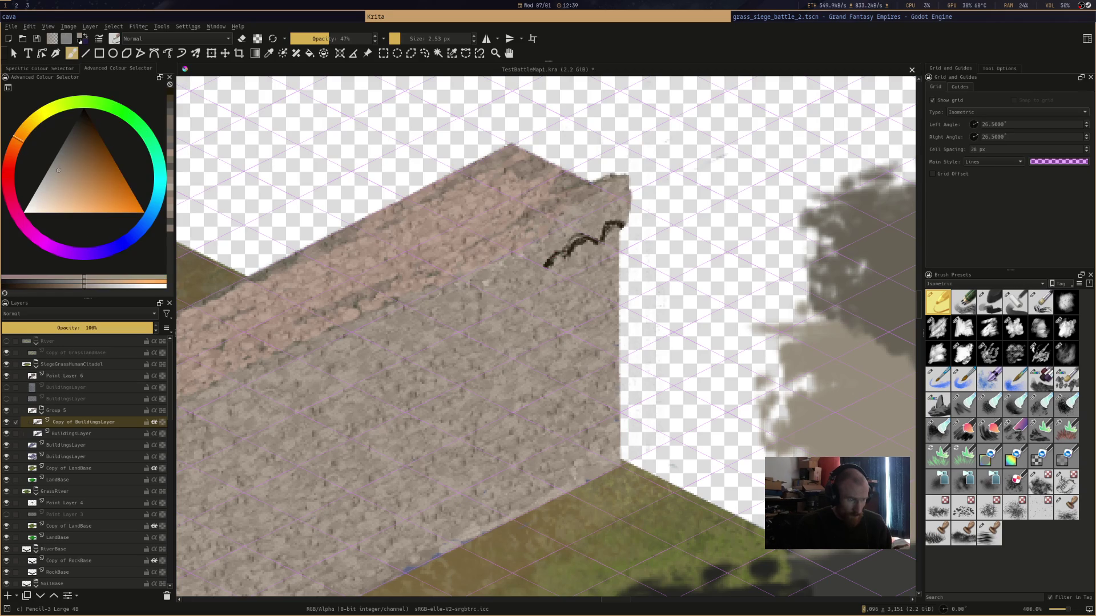
left_click(561, 250, "ctrl")
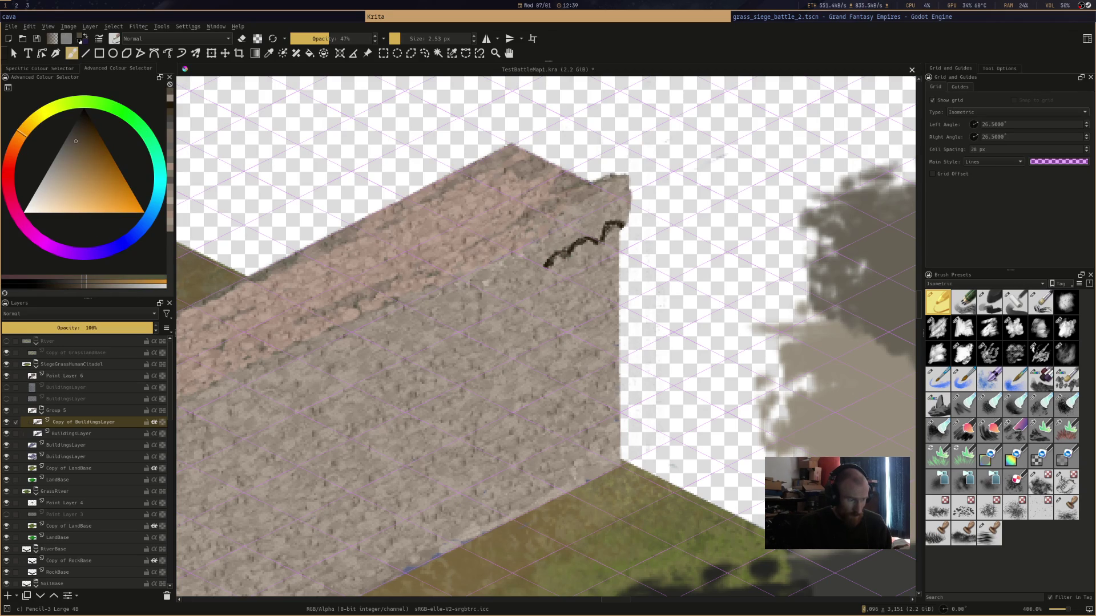
left_click_drag(545, 267, 516, 280)
left_click_drag(517, 279, 495, 292)
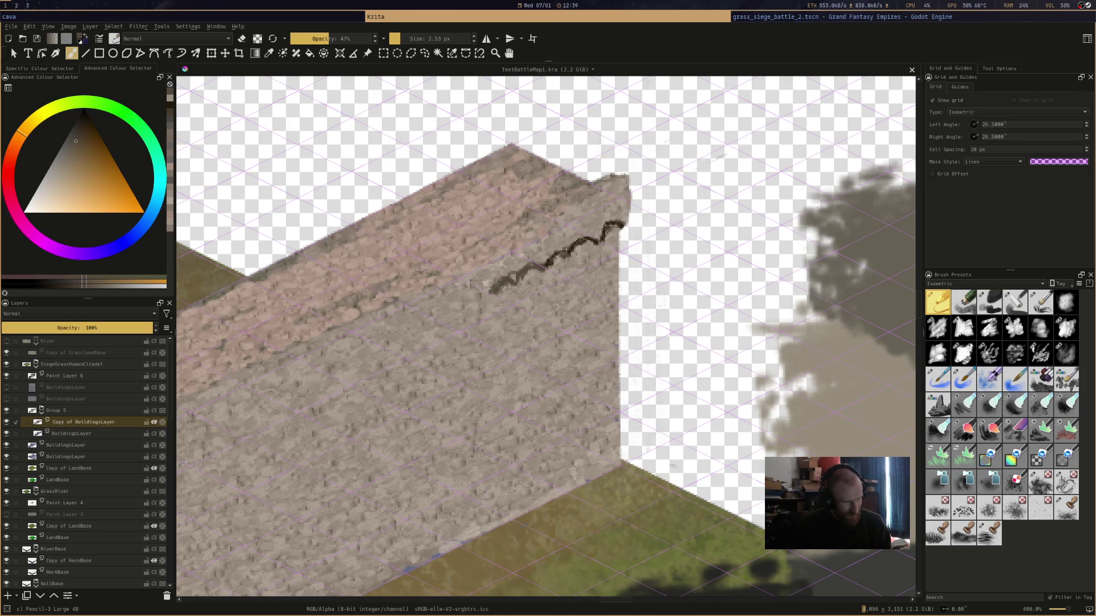
Draw a faint line along the top ledge, covering the upper stray line with wall colour
mouse_move(600, 186)
left_mouse_down()
mouse_move(625, 178)
mouse_move(489, 244)
mouse_move(502, 239)
left_mouse_up()
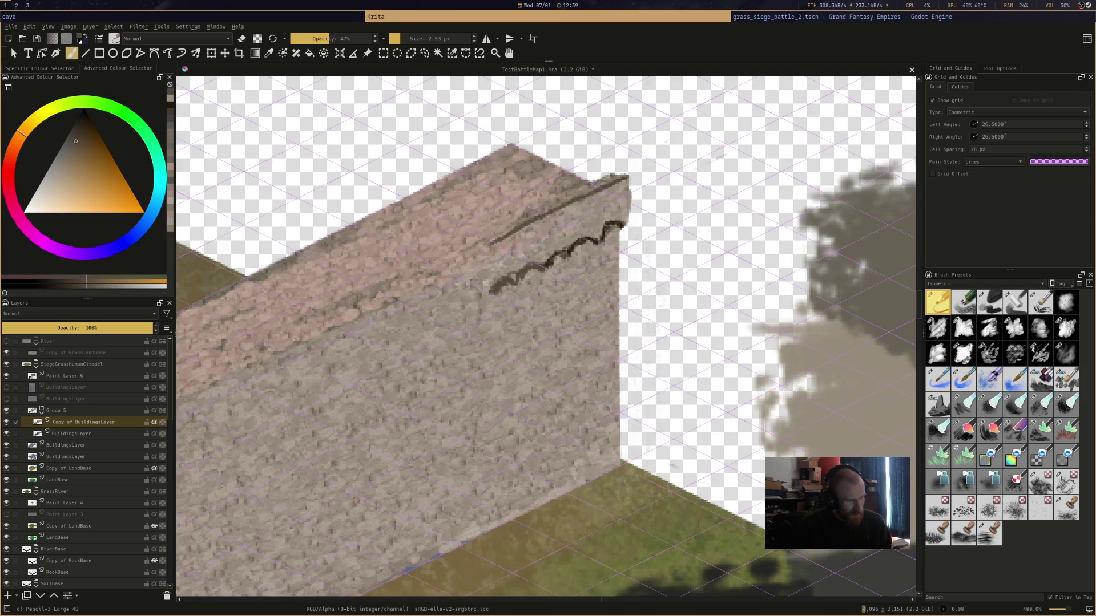
left_click_drag(625, 176, 446, 257)
left_click(594, 171, "ctrl")
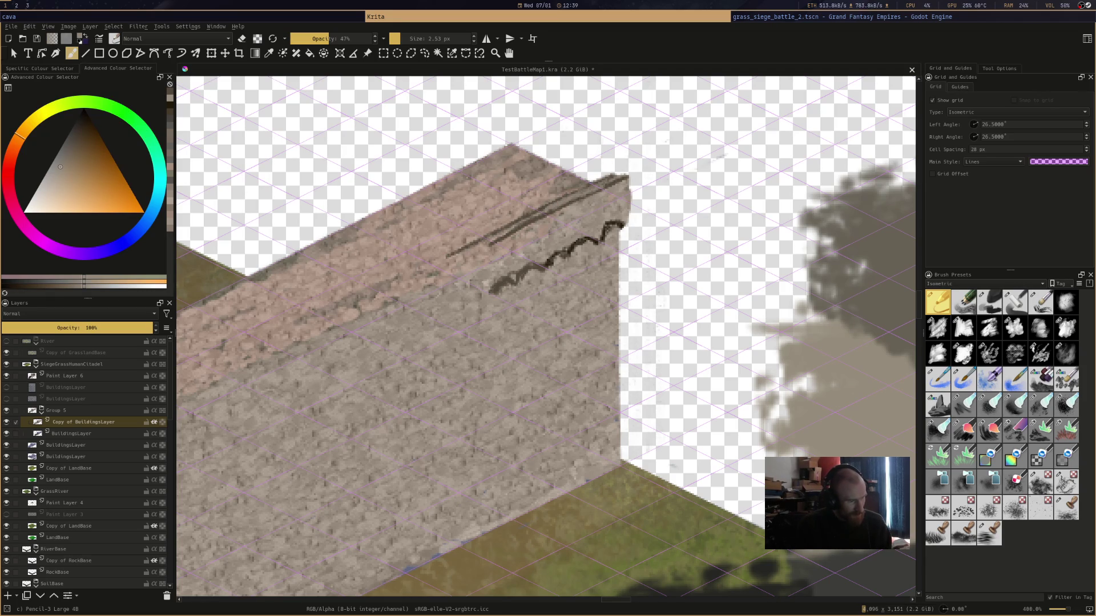
left_click_drag(621, 180, 526, 224)
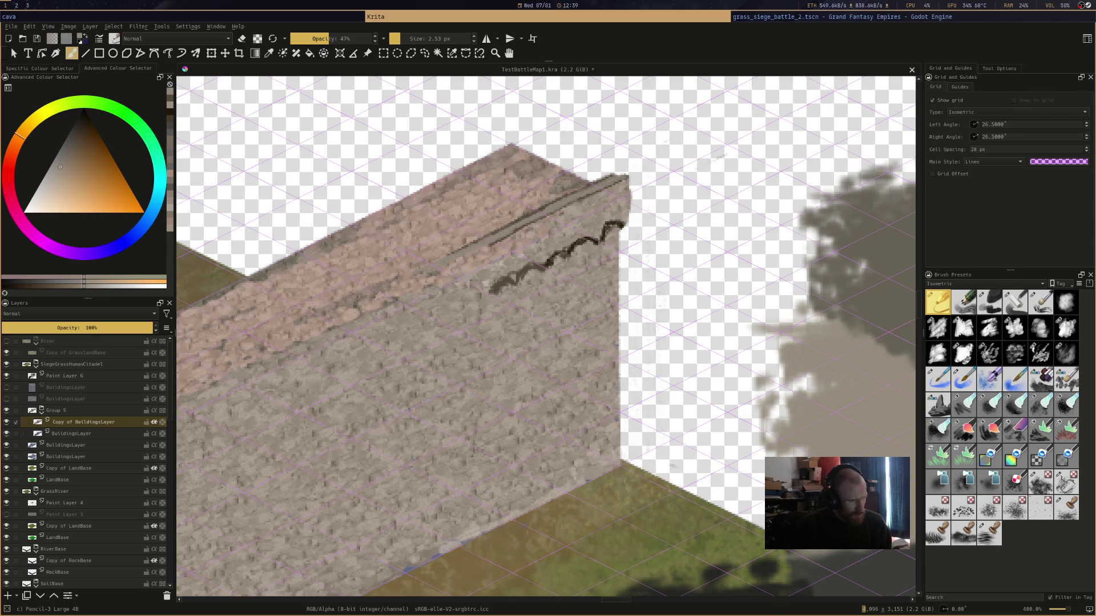
scroll(821, 172, "down", 3)
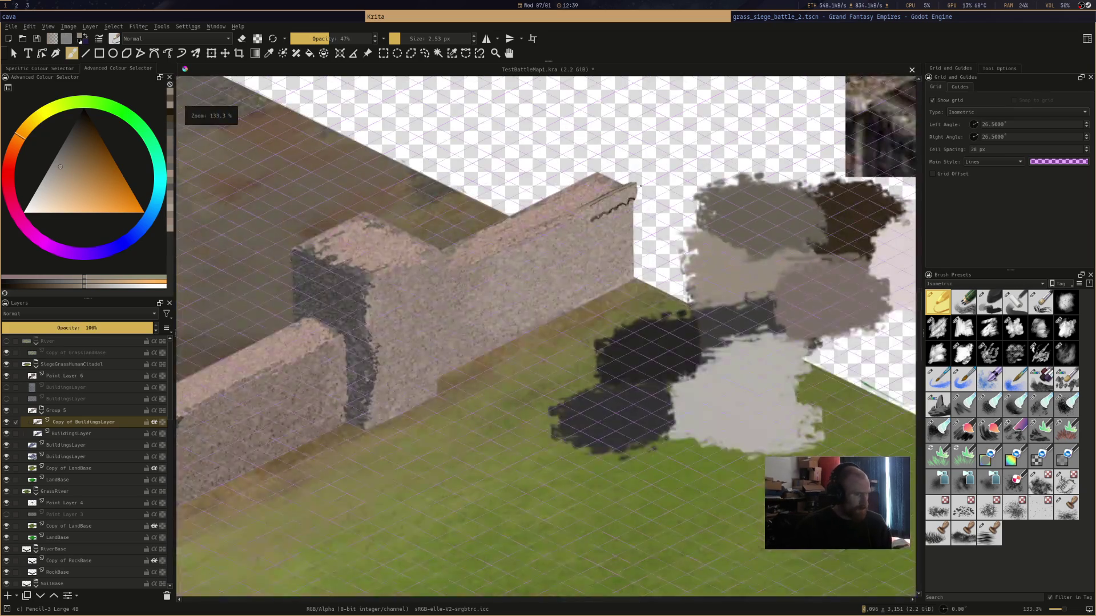
scroll(821, 172, "up", 3)
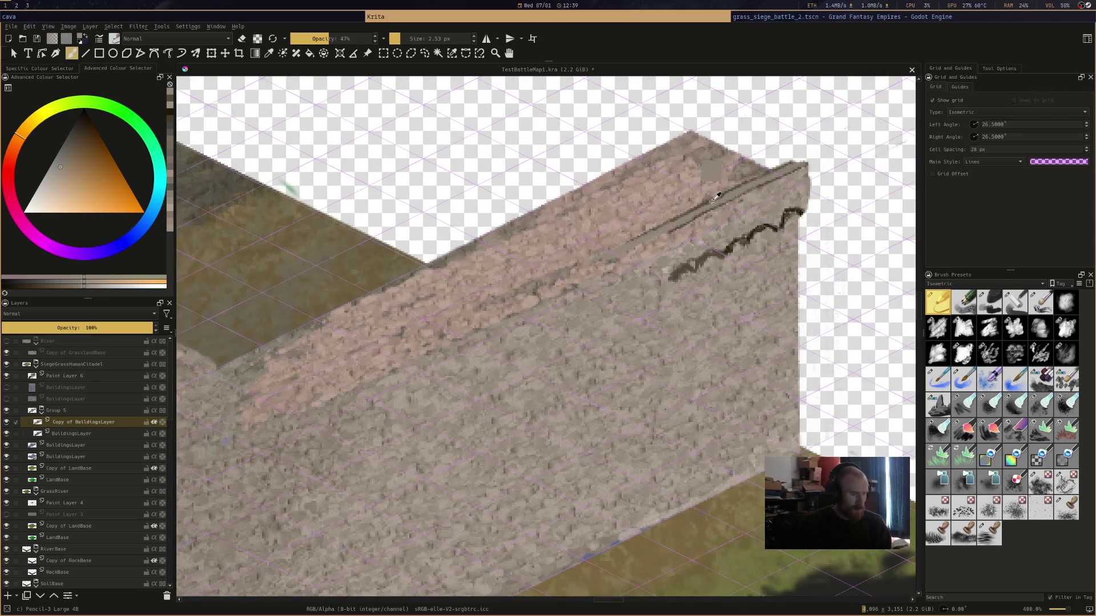
Draw long parallel dark lines along the wall's face with the Line tool at 72% opacity
left_click(708, 171, "ctrl")
left_click(85, 53)
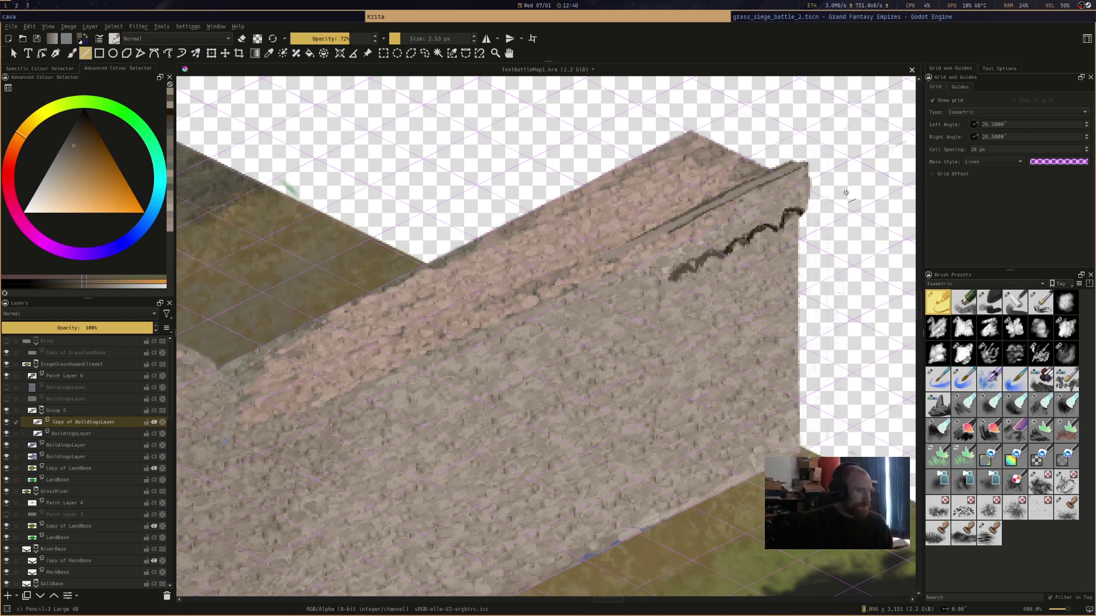
left_click_drag(798, 159, 197, 448)
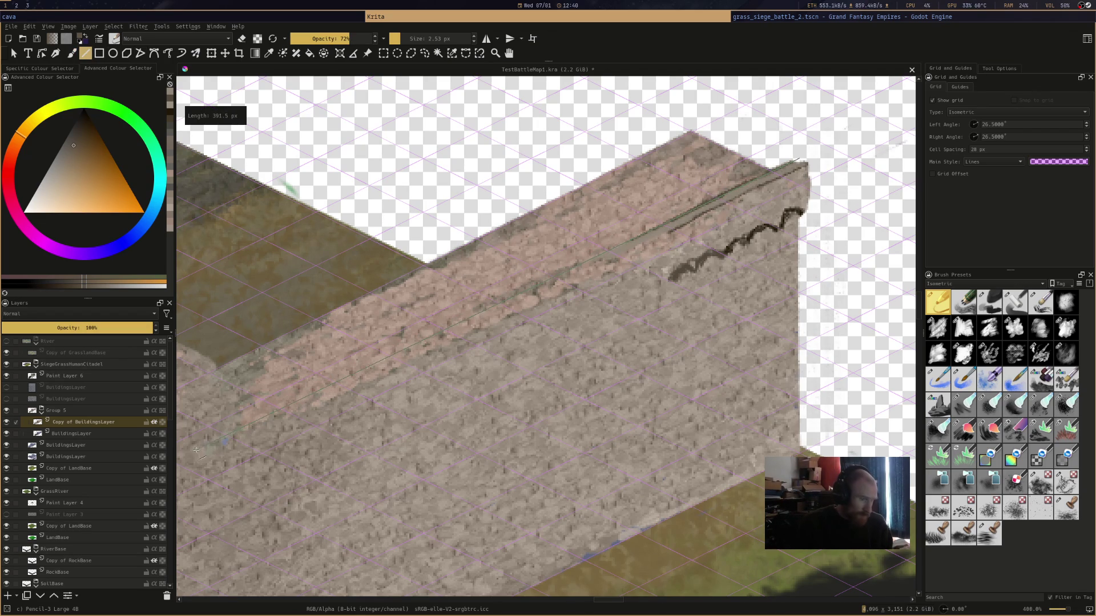
key("ctrl+z")
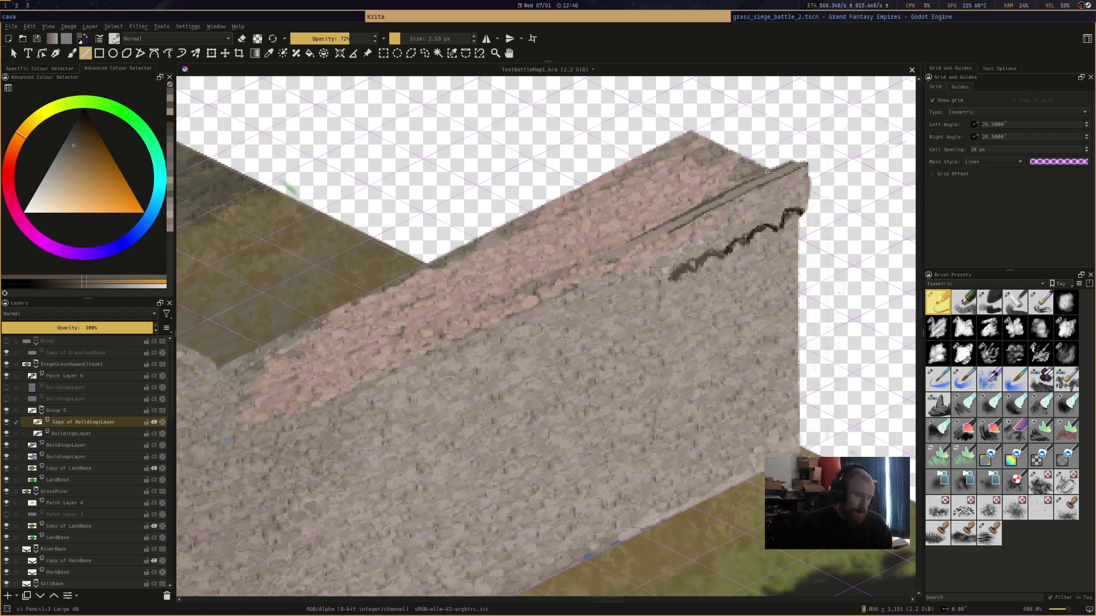
left_click_drag(792, 160, 278, 416)
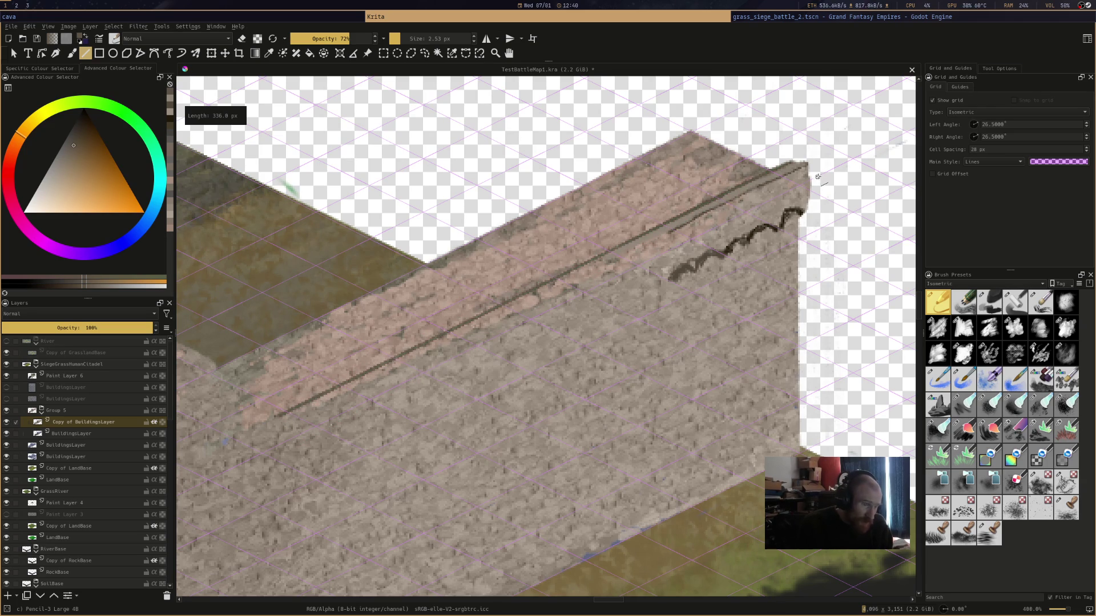
left_click_drag(808, 164, 244, 444)
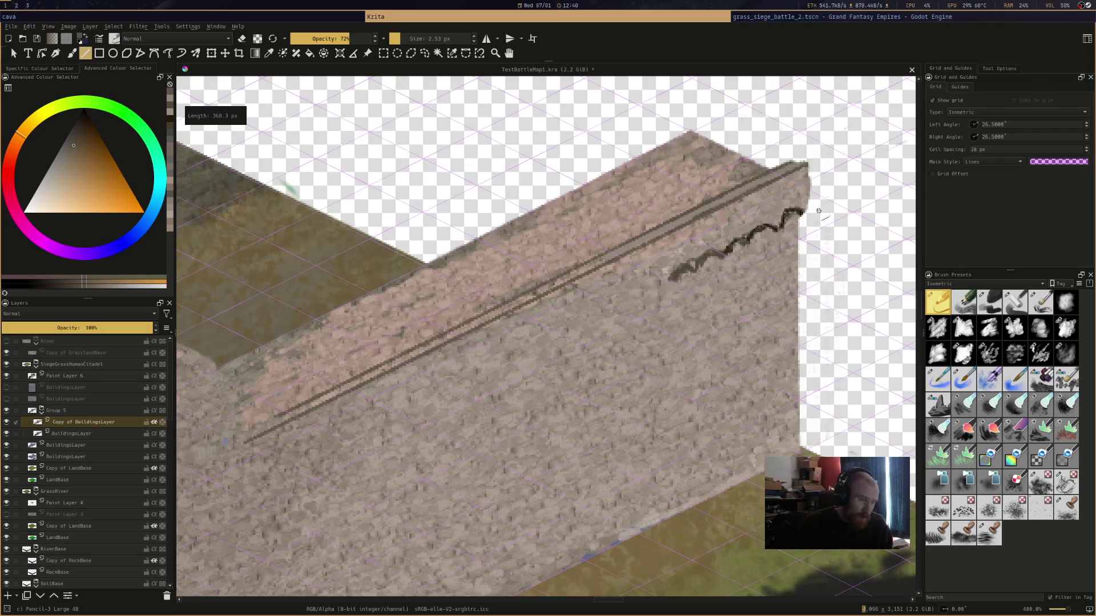
mouse_move(818, 193)
left_mouse_down()
mouse_move(467, 354)
mouse_move(485, 361)
mouse_move(213, 499)
left_mouse_up()
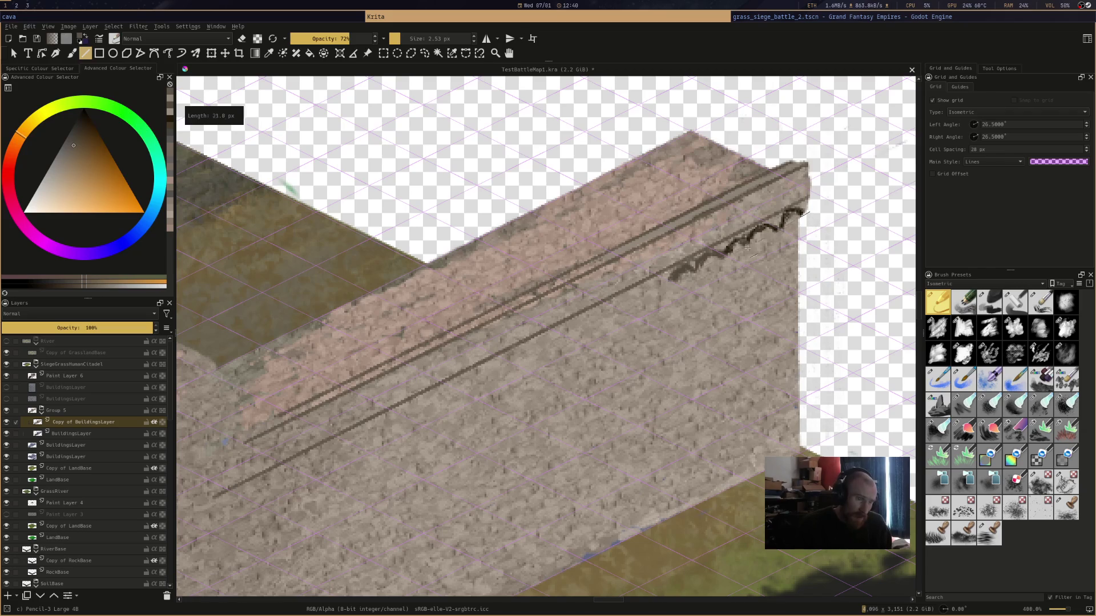
left_click_drag(199, 521, 131, 555)
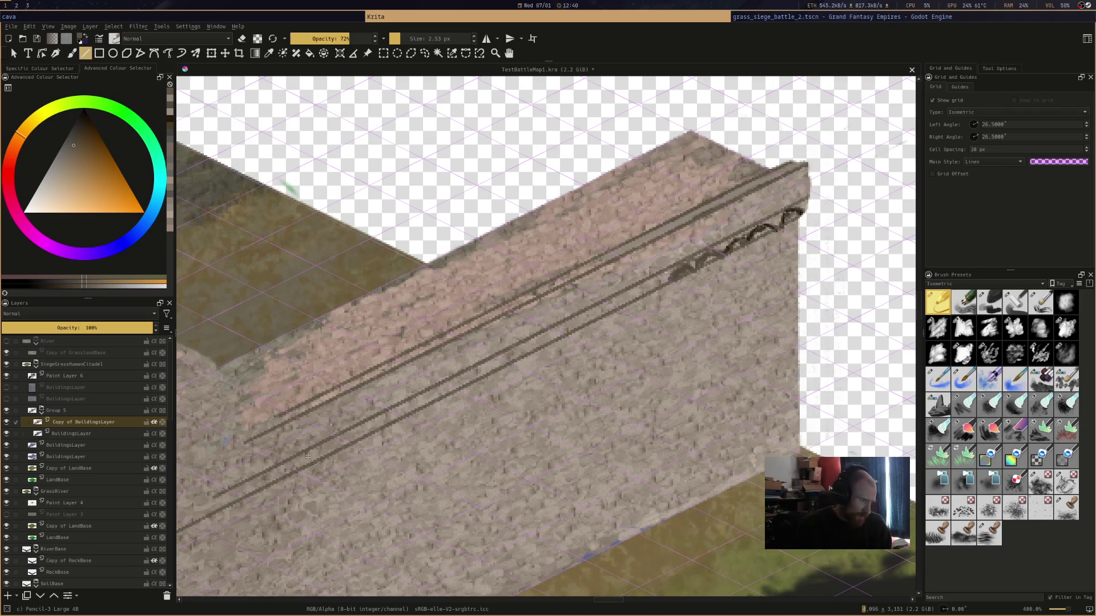
Draw a vertical line down the corner where the wall meets the tower
mouse_move(372, 451)
left_mouse_down()
mouse_move(473, 347)
mouse_move(595, 340)
mouse_move(581, 353)
mouse_move(634, 275)
left_mouse_up()
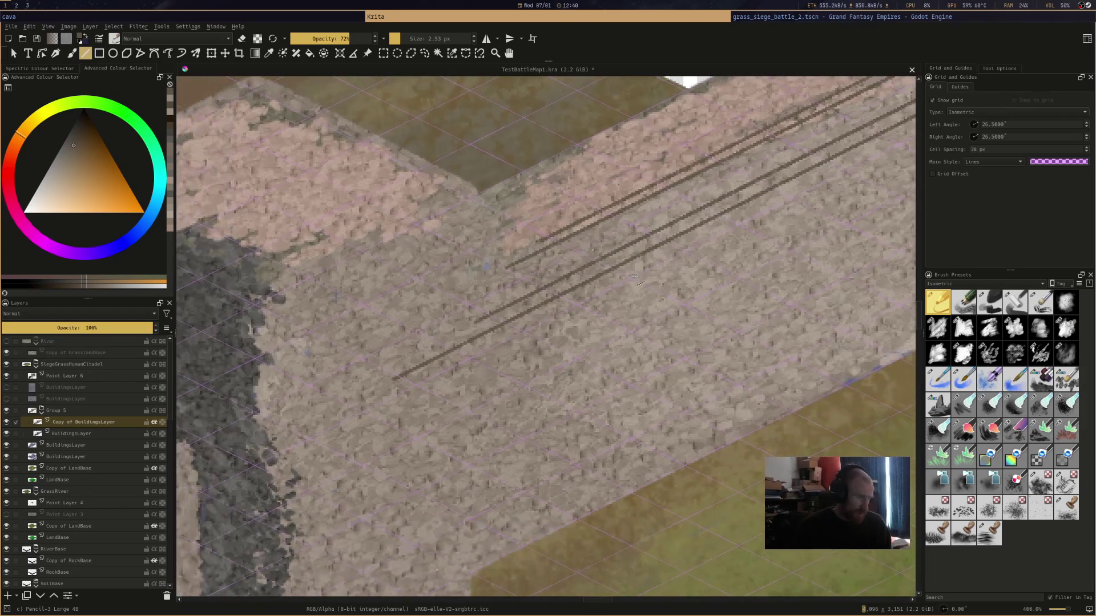
left_click_drag(477, 195, 483, 508)
left_click_drag(476, 588, 476, 590)
key("ctrl+z")
left_click_drag(478, 194, 478, 249)
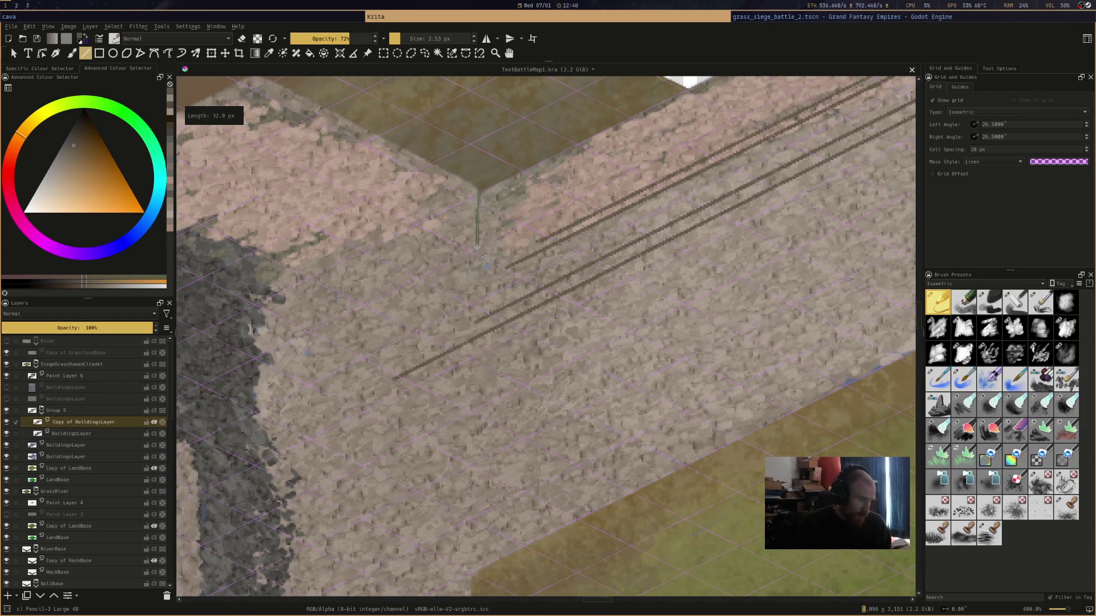
left_click_drag(472, 198, 469, 593)
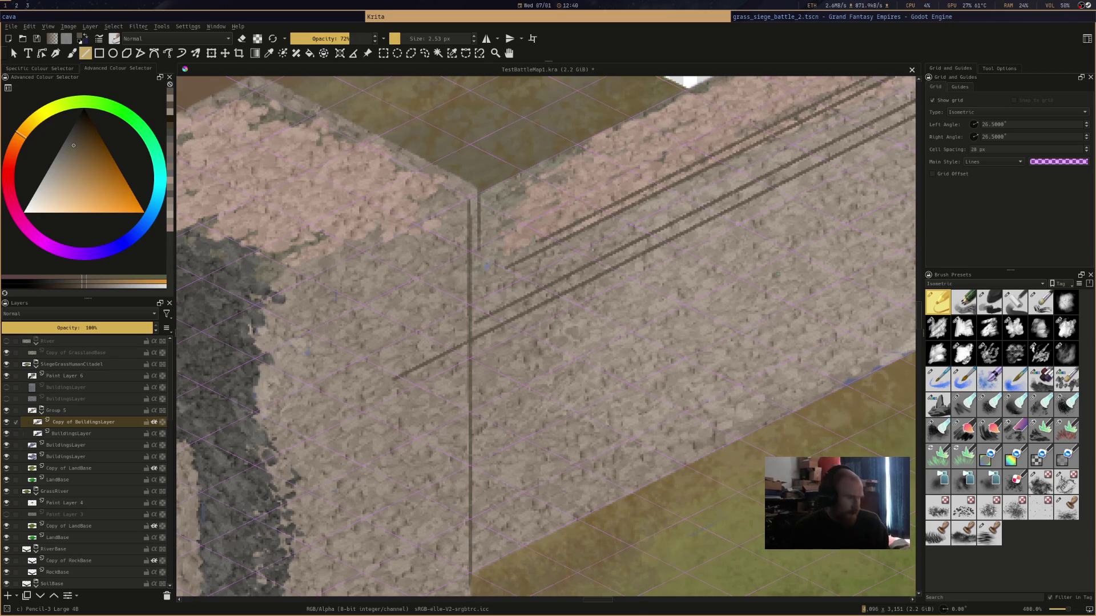
scroll(777, 274, "down", 3)
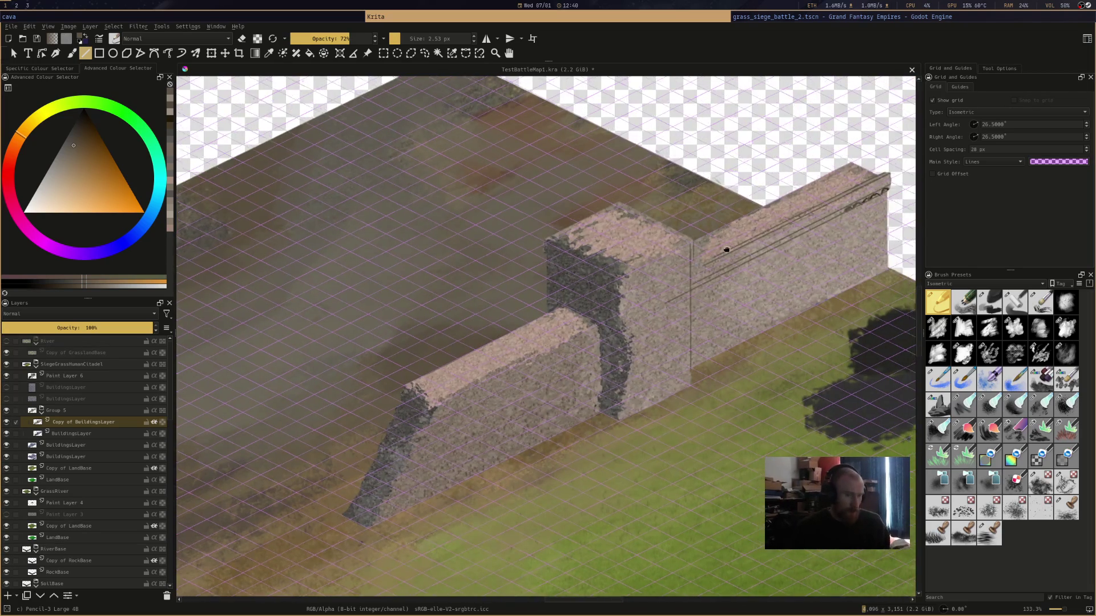
Erase the fuzzy right edge of the wall on BuildingsLayer, then save the drawing
scroll(849, 217, "up", 3)
scroll(650, 306, "up", 3)
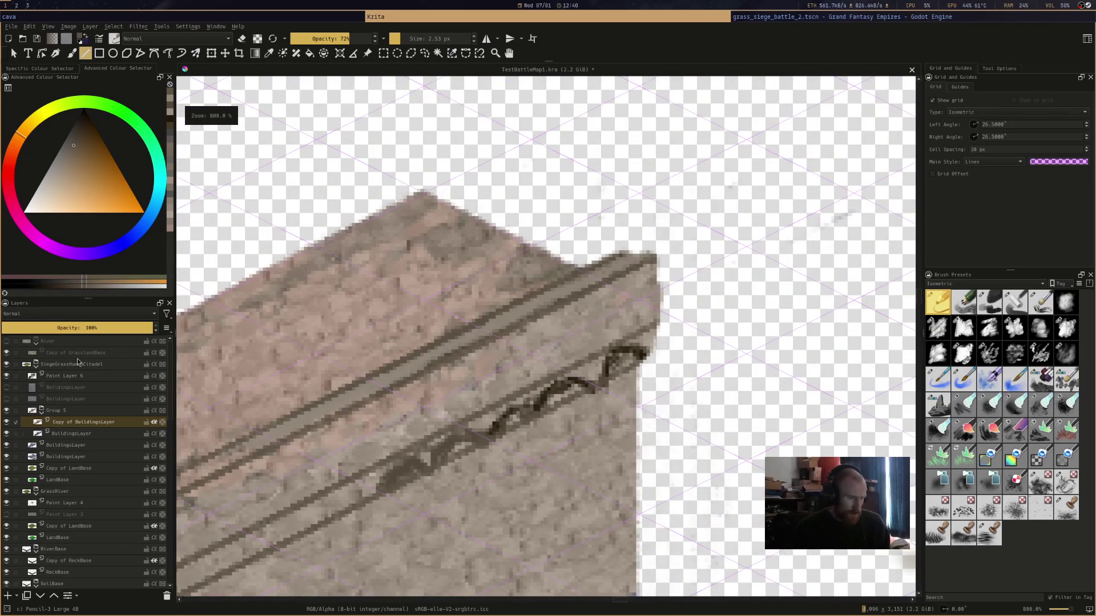
left_click(82, 433)
key("e")
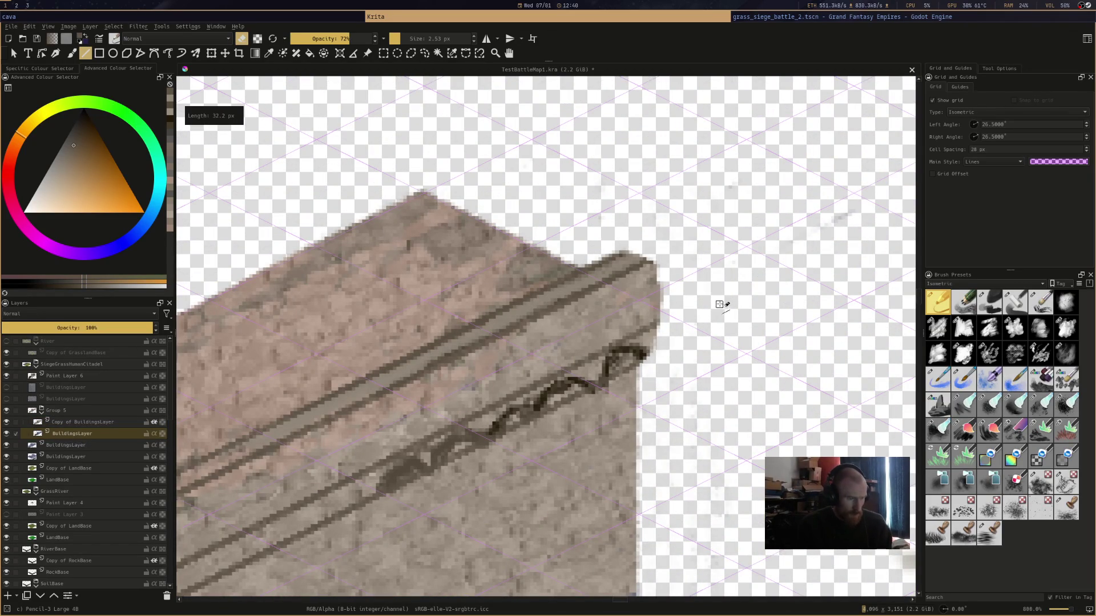
left_click_drag(661, 260, 662, 343)
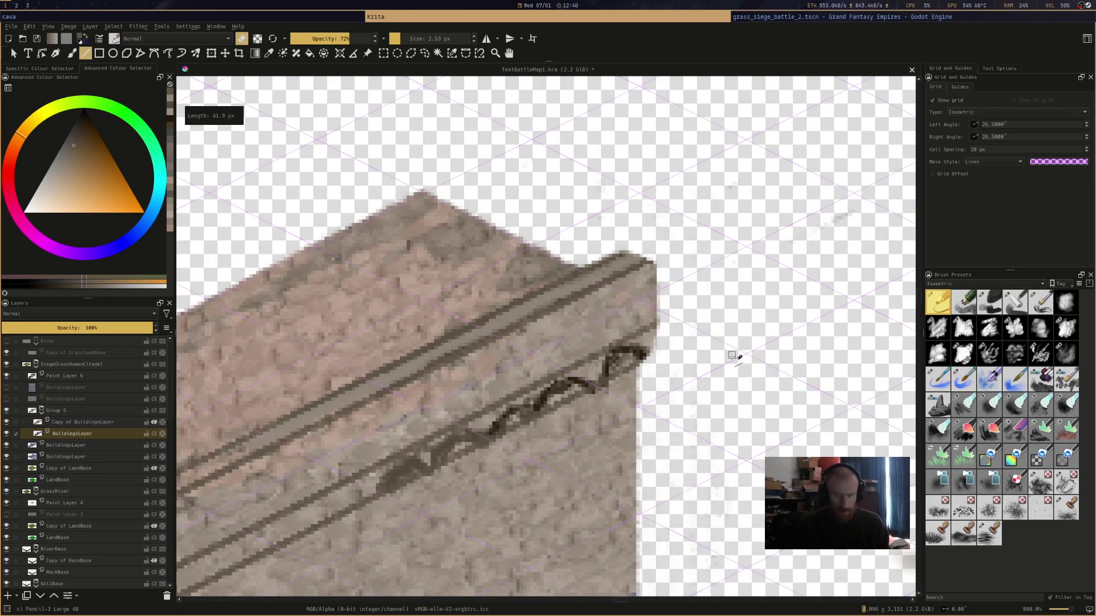
key("b")
key("ctrl+s")
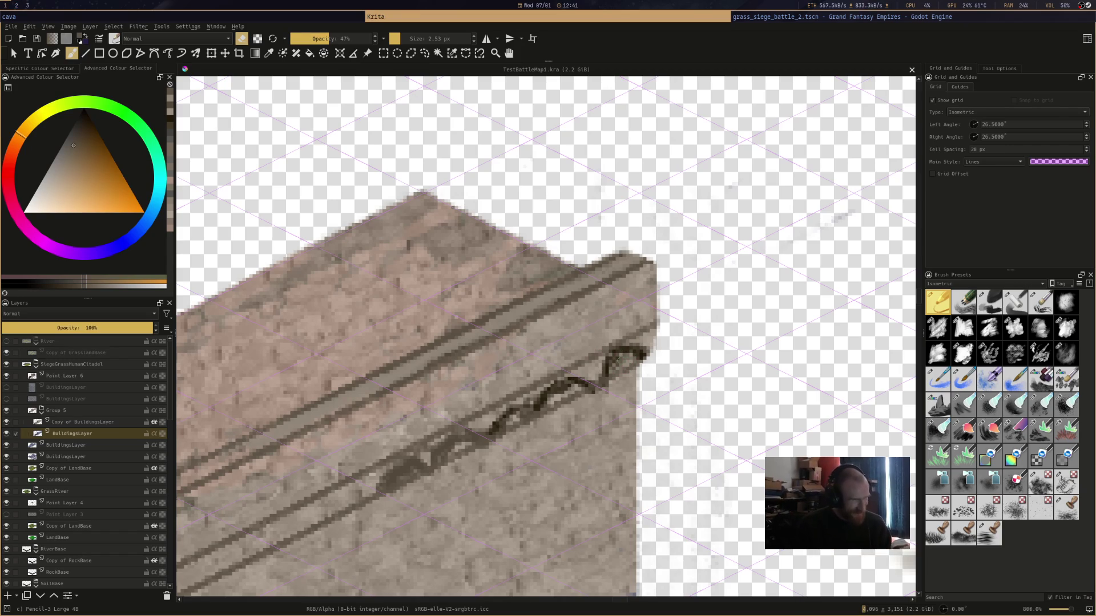
On Copy of BuildingsLayer, sample the dark shadow colour and fill in the bracket strokes
key("e")
left_click(568, 386, "ctrl")
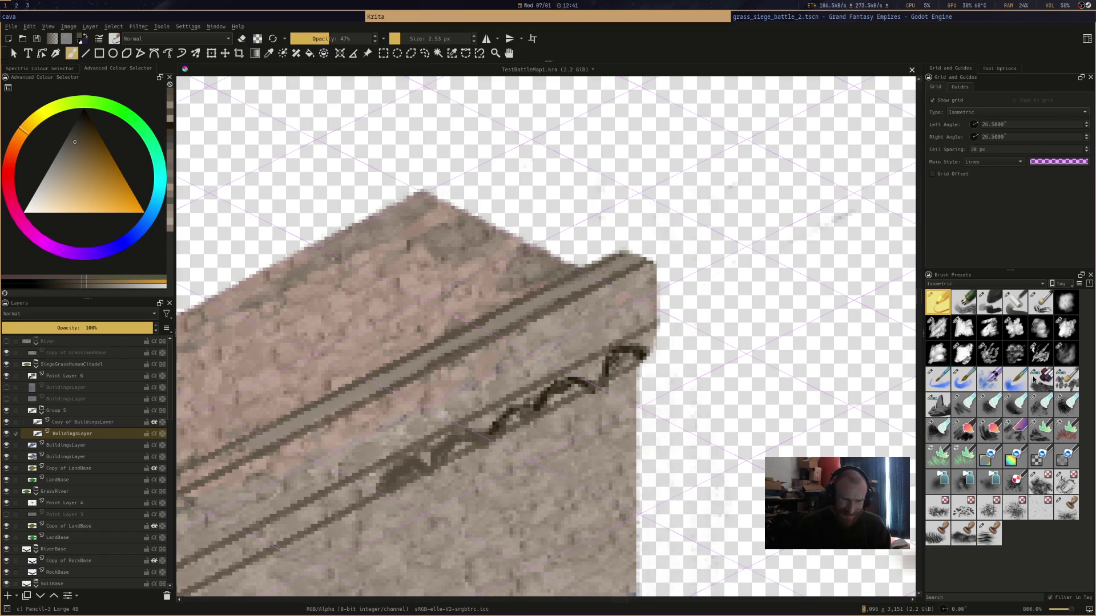
key("Page_Up")
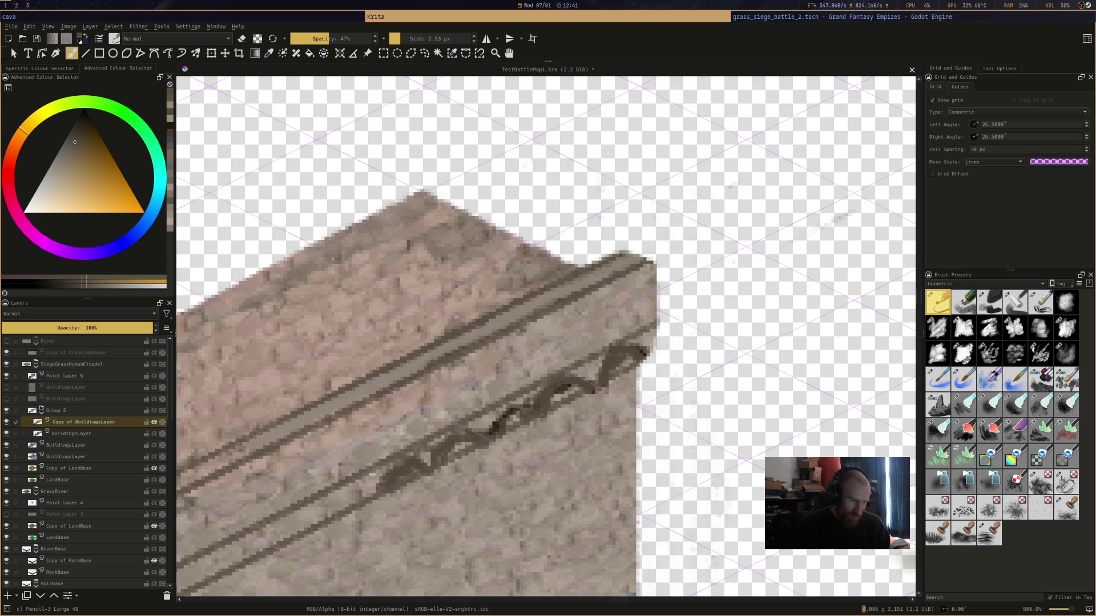
left_click(497, 421, "ctrl")
mouse_move(506, 408)
left_mouse_down()
mouse_move(497, 427)
mouse_move(628, 356)
mouse_move(610, 374)
mouse_move(606, 364)
mouse_move(530, 388)
left_mouse_up()
Sample a light tan stone colour and paint highlights over the bracket shadows
left_click(596, 331, "ctrl")
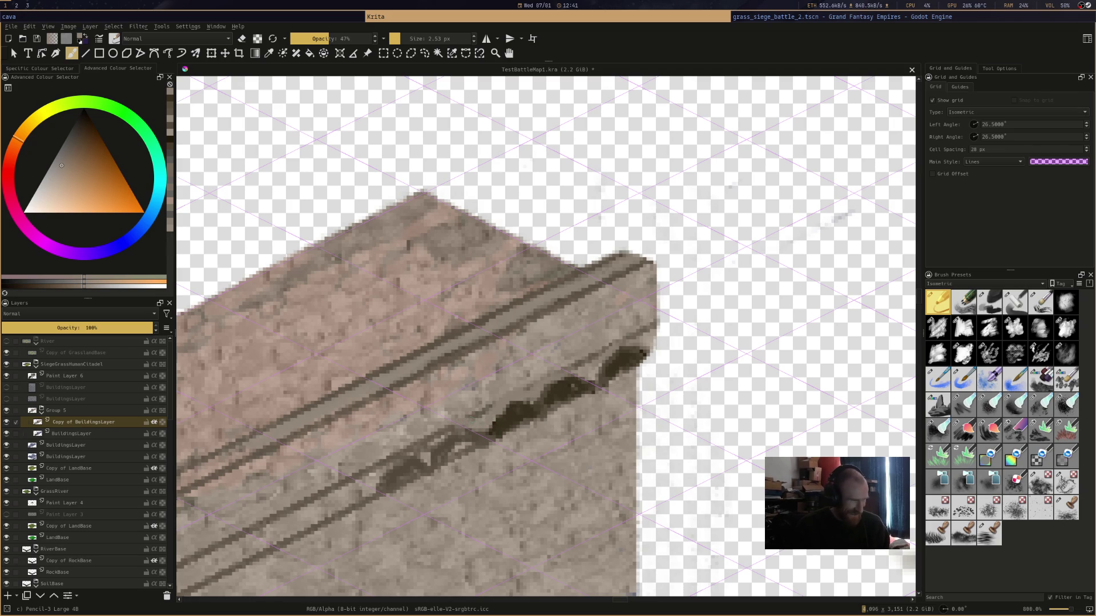
left_click(497, 426, "ctrl")
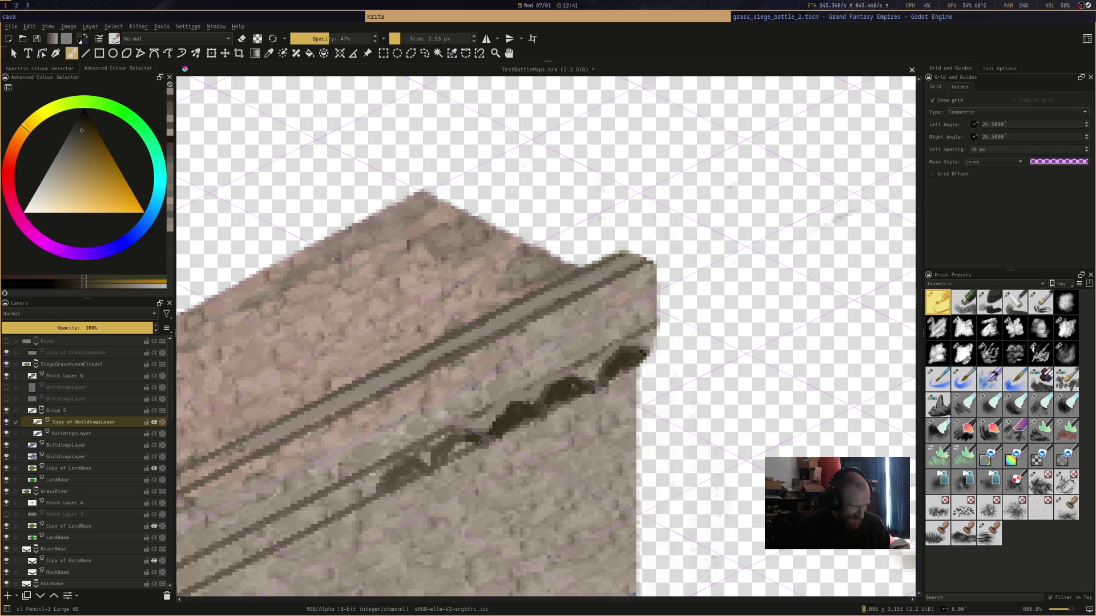
left_click(478, 441, "ctrl")
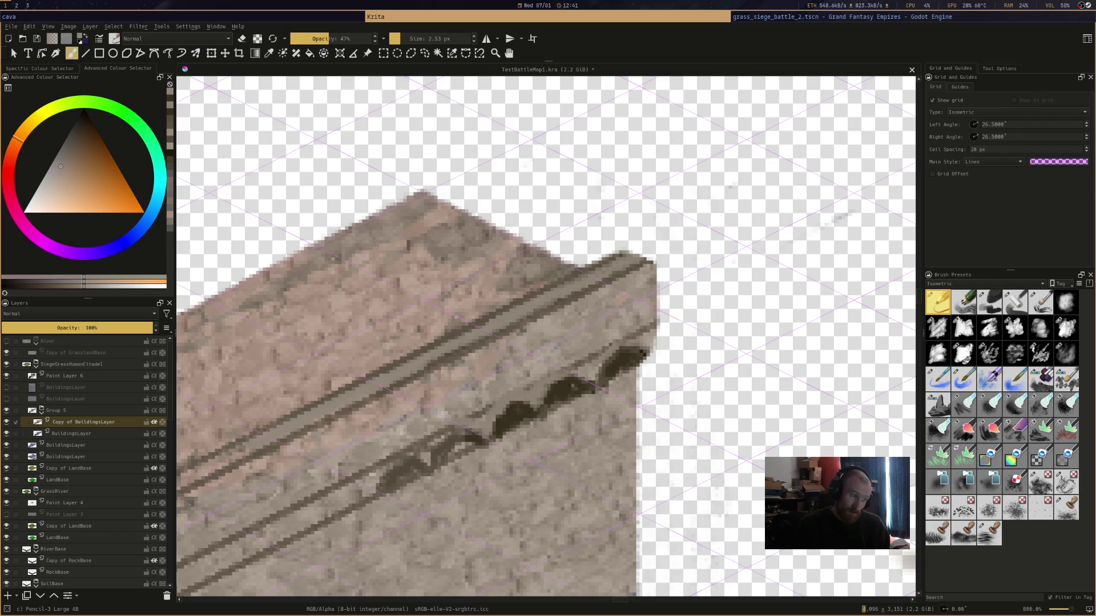
left_click_drag(547, 394, 560, 382)
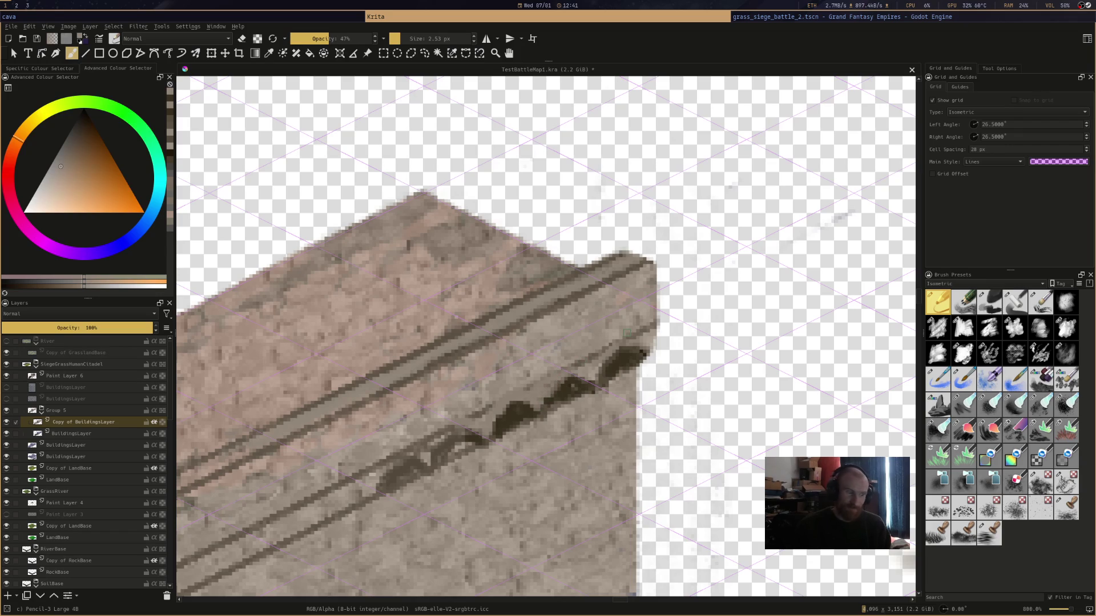
scroll(627, 333, "down", 6)
scroll(608, 327, "up", 2)
scroll(610, 330, "up", 2)
left_click(666, 297, "ctrl")
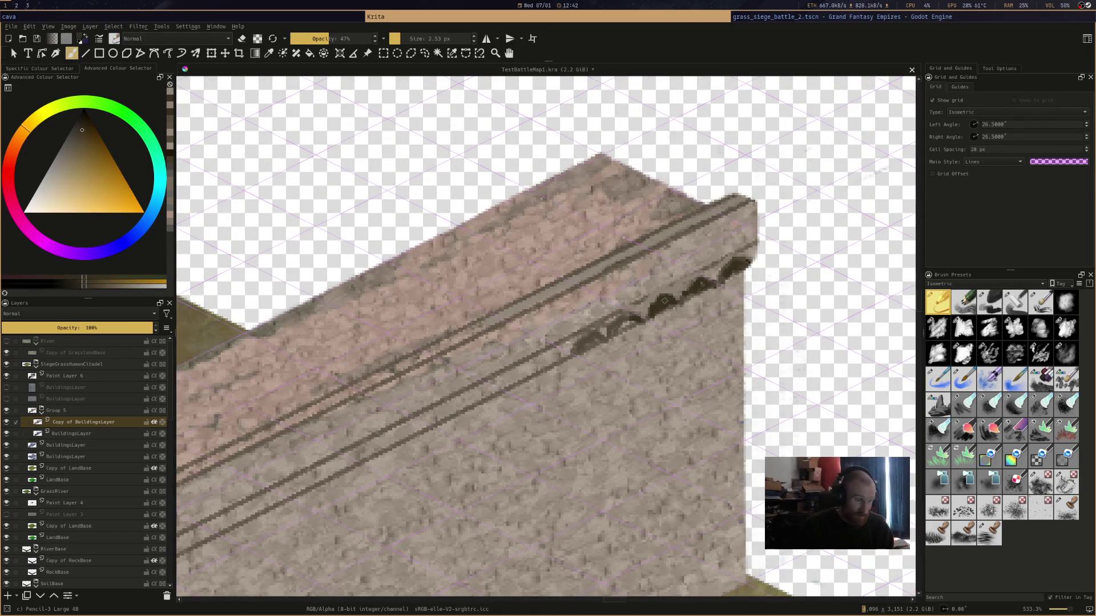
Dab dark shading along the brackets' shadow edge
left_click_drag(632, 317, 582, 344)
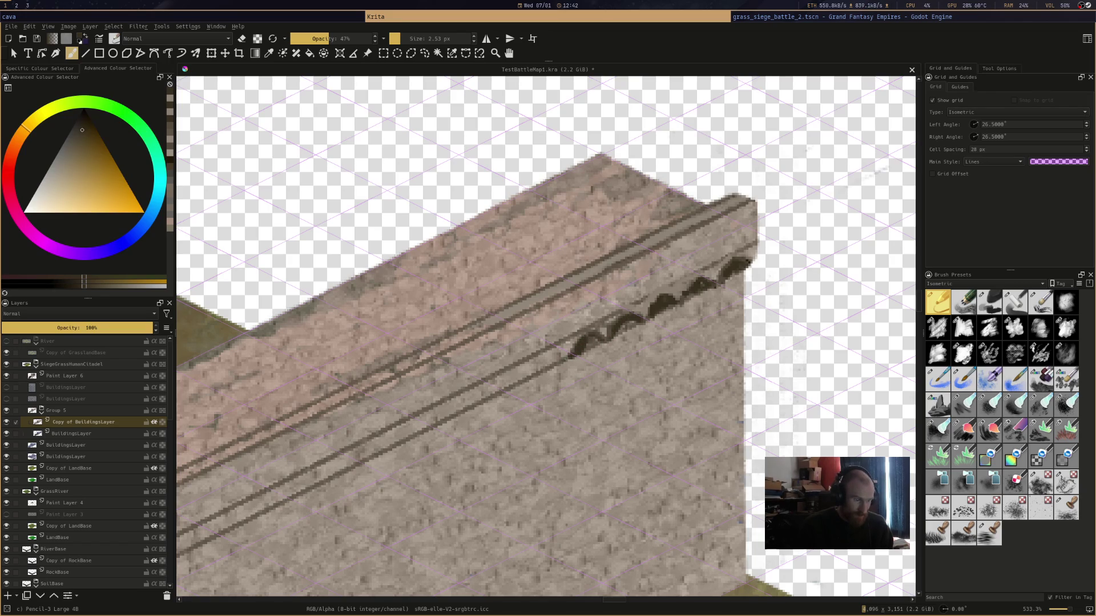
mouse_move(537, 369)
left_mouse_down()
mouse_move(524, 366)
mouse_move(567, 391)
left_mouse_up()
mouse_move(577, 317)
left_mouse_down()
mouse_move(646, 349)
mouse_move(630, 354)
left_mouse_up()
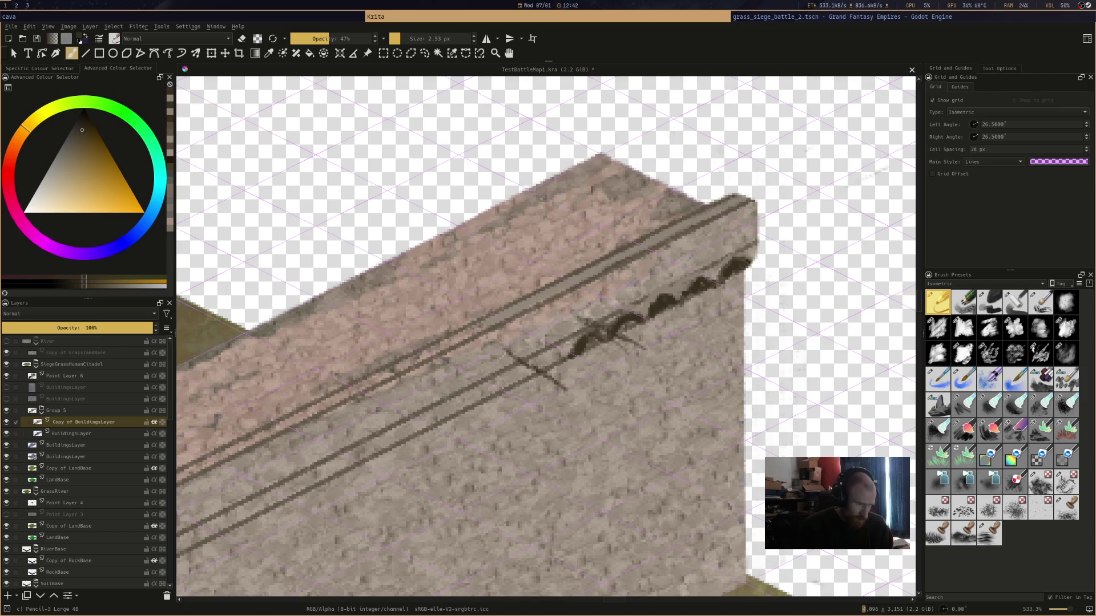
Draw four diagonal guide marks across the parapet lines, moving left along the wall
left_click_drag(448, 398, 500, 426)
left_click_drag(359, 425, 408, 454)
left_click_drag(280, 455, 355, 503)
left_click_drag(206, 492, 264, 530)
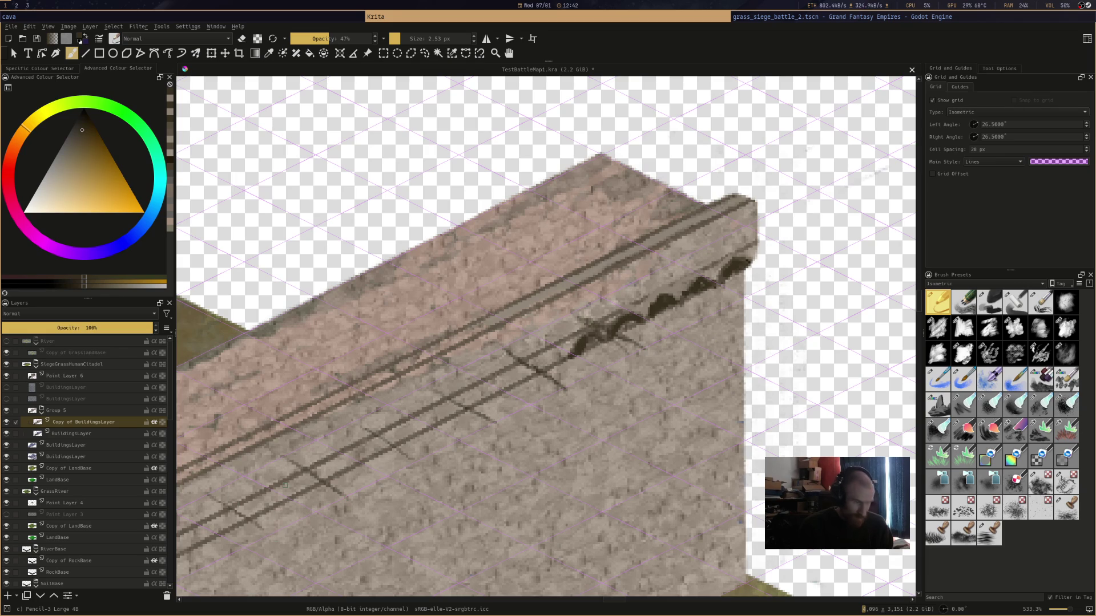
Pan to the wall's left corner and add four more diagonal marks along the ledge
left_click(71, 433)
left_click_drag(434, 530, 812, 314)
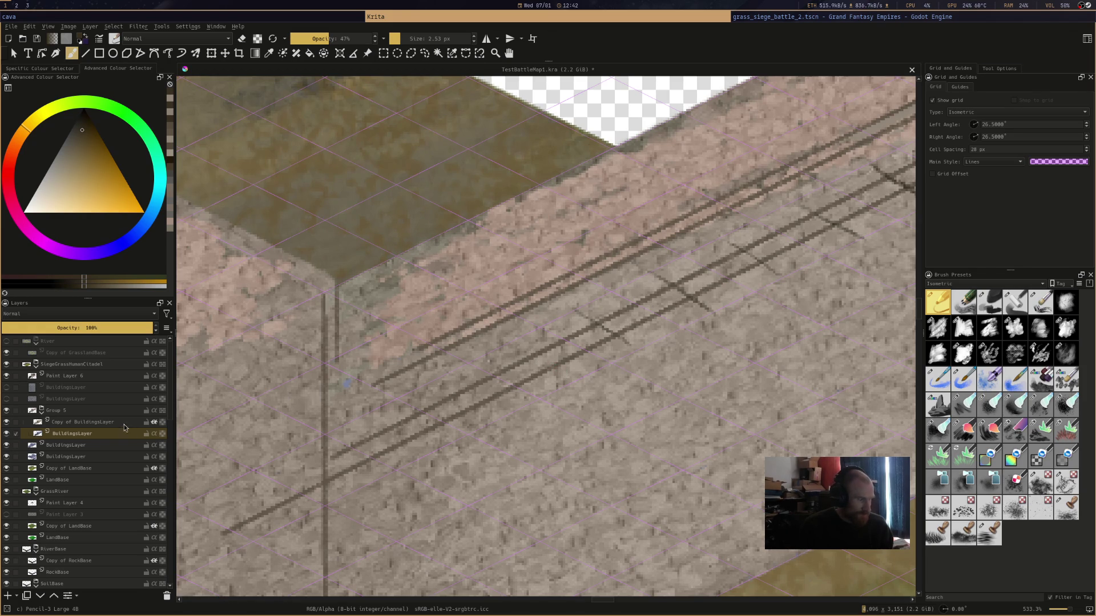
left_click(114, 422)
left_click_drag(512, 345, 568, 374)
left_click_drag(437, 379, 492, 407)
left_click_drag(373, 420, 435, 456)
left_click_drag(295, 450, 354, 493)
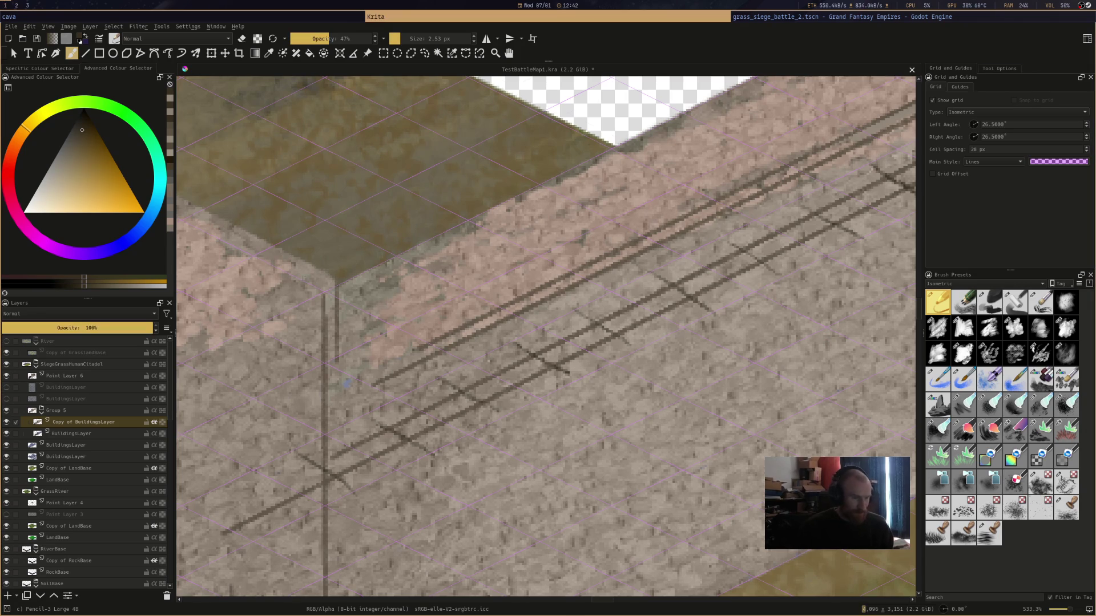
scroll(734, 361, "down", 2)
scroll(528, 299, "up", 3)
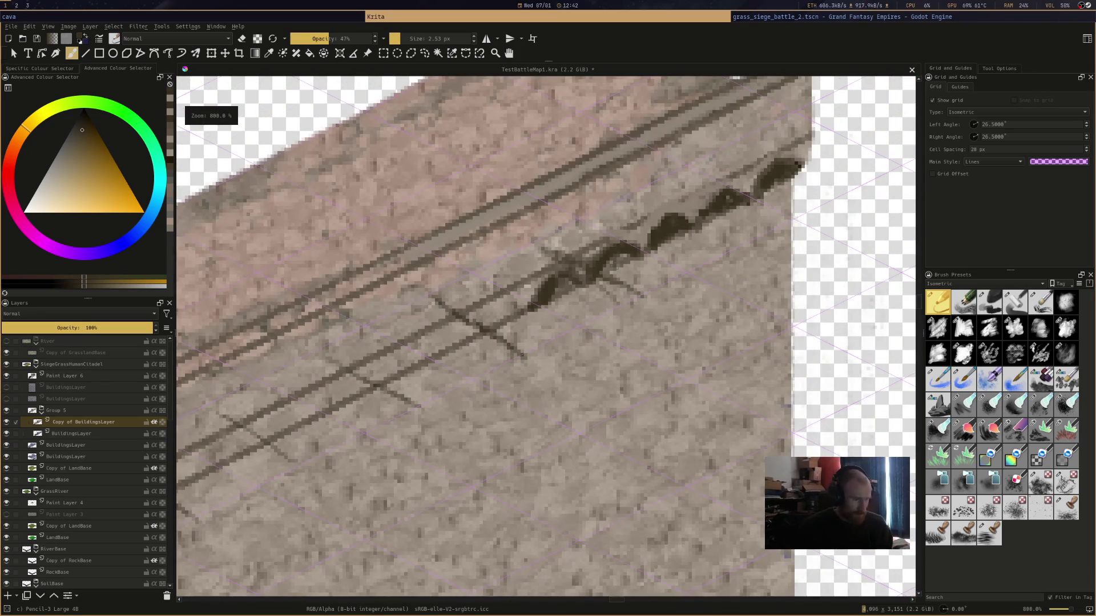
Draw dark arches beside the shaded brackets, undoing one misplaced stroke
mouse_move(528, 307)
left_mouse_down()
mouse_move(505, 293)
mouse_move(484, 320)
mouse_move(492, 301)
mouse_move(528, 307)
mouse_move(462, 325)
mouse_move(430, 359)
mouse_move(477, 324)
mouse_move(442, 354)
mouse_move(403, 346)
mouse_move(379, 385)
mouse_move(427, 350)
mouse_move(430, 366)
mouse_move(348, 372)
mouse_move(331, 410)
mouse_move(371, 388)
left_mouse_up()
mouse_move(309, 404)
left_mouse_down()
mouse_move(272, 438)
mouse_move(307, 402)
mouse_move(323, 421)
left_mouse_up()
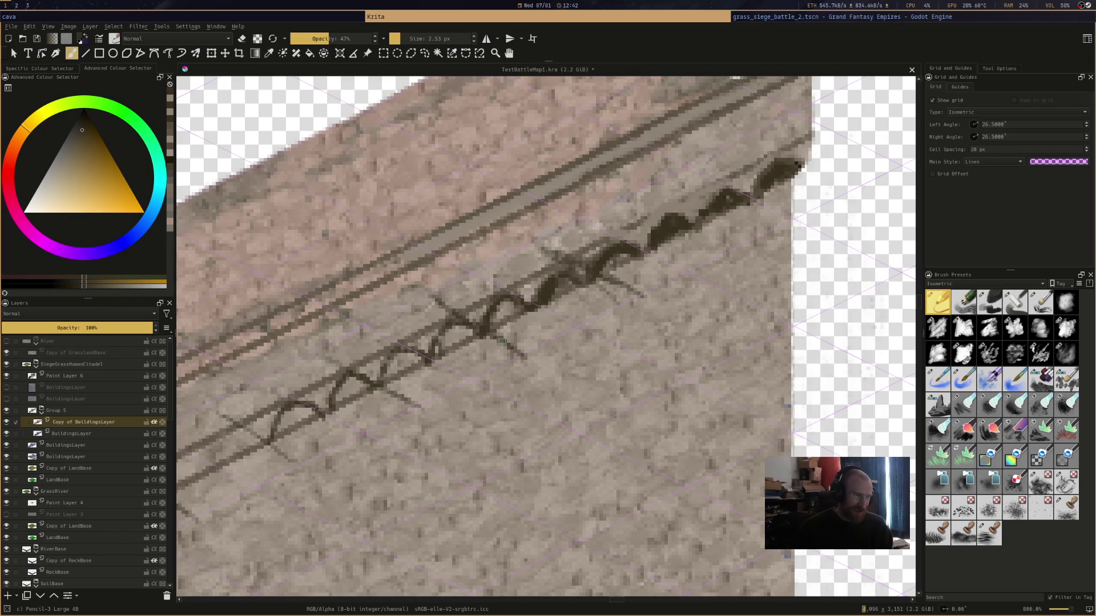
scroll(514, 386, "down", 5)
scroll(486, 379, "up", 4)
scroll(486, 378, "up", 1)
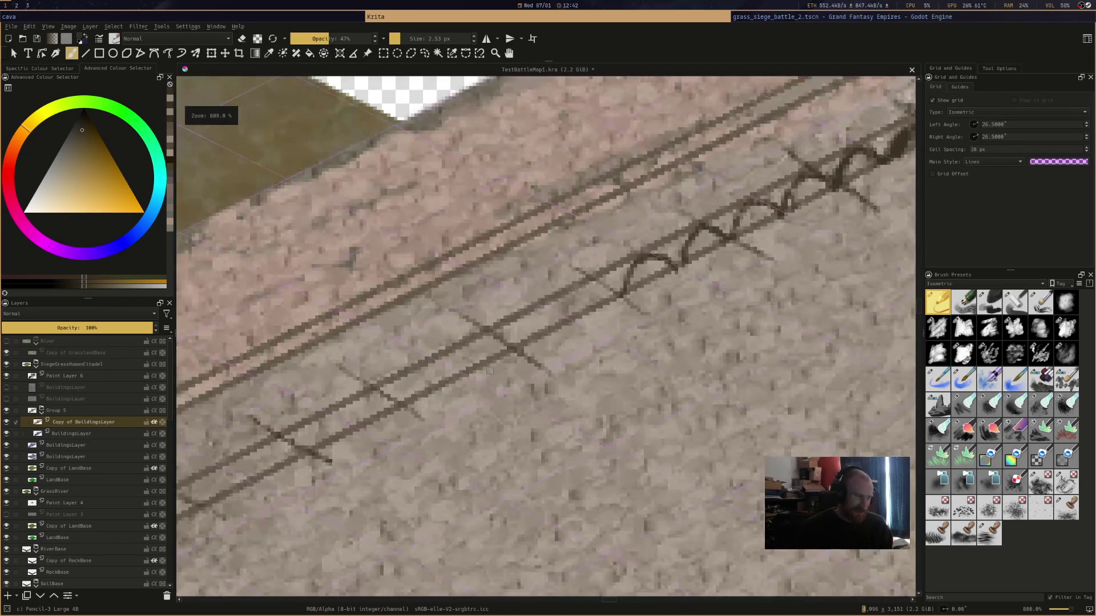
mouse_move(621, 295)
left_mouse_down()
mouse_move(609, 282)
mouse_move(583, 287)
mouse_move(571, 313)
mouse_move(609, 285)
mouse_move(618, 298)
left_mouse_up()
mouse_move(565, 320)
left_mouse_down()
mouse_move(533, 303)
mouse_move(513, 344)
mouse_move(557, 308)
mouse_move(532, 311)
mouse_move(513, 349)
mouse_move(473, 338)
mouse_move(511, 346)
left_mouse_up()
key("ctrl+z")
Continue the row of arches further left along the parapet line
mouse_move(456, 375)
left_mouse_down()
mouse_move(430, 366)
mouse_move(405, 404)
left_mouse_up()
mouse_move(405, 404)
left_mouse_down()
mouse_move(450, 373)
mouse_move(366, 391)
mouse_move(355, 425)
mouse_move(402, 404)
mouse_move(371, 412)
left_mouse_up()
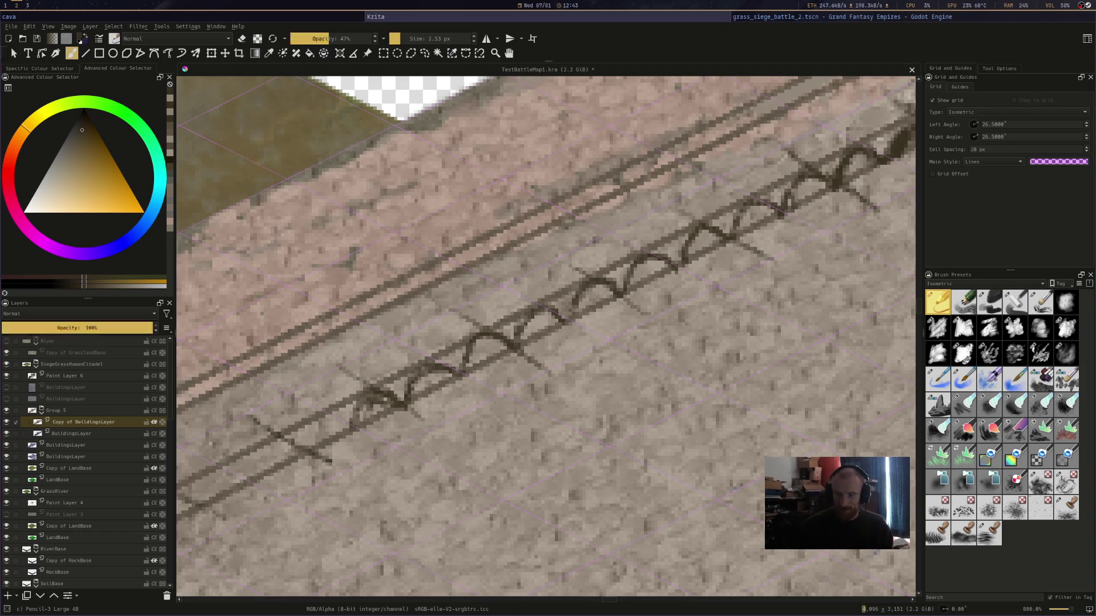
scroll(868, 252, "down", 2)
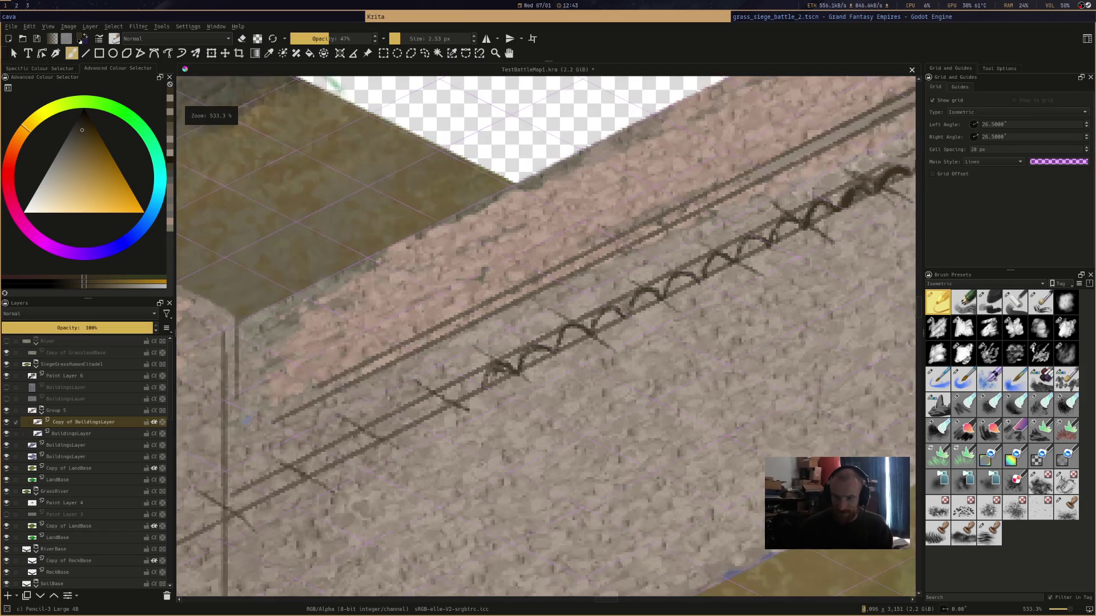
scroll(825, 249, "up", 1)
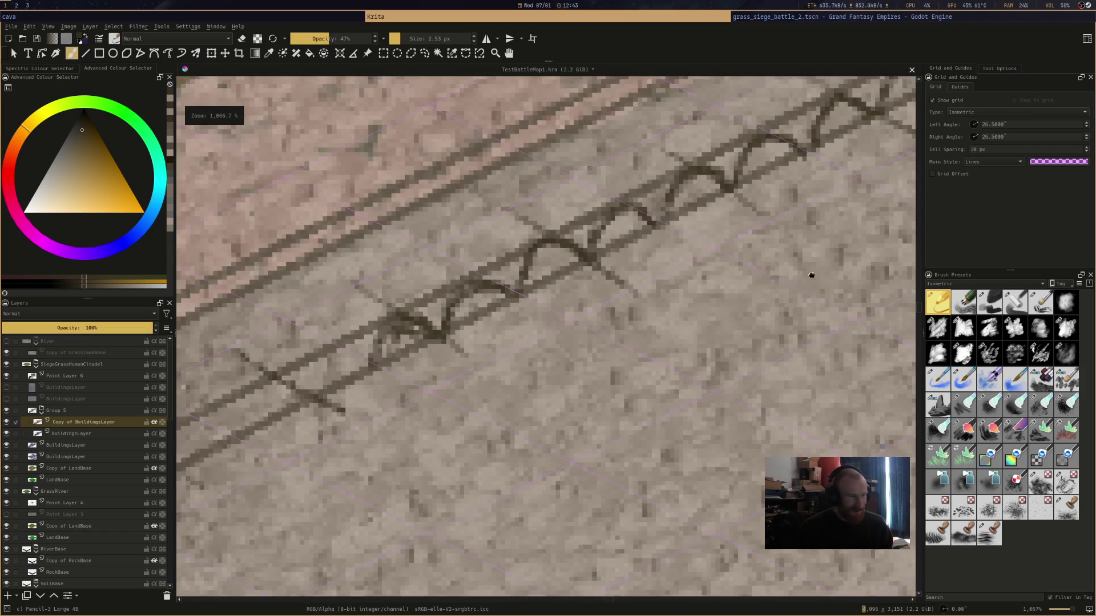
scroll(809, 274, "up", 1)
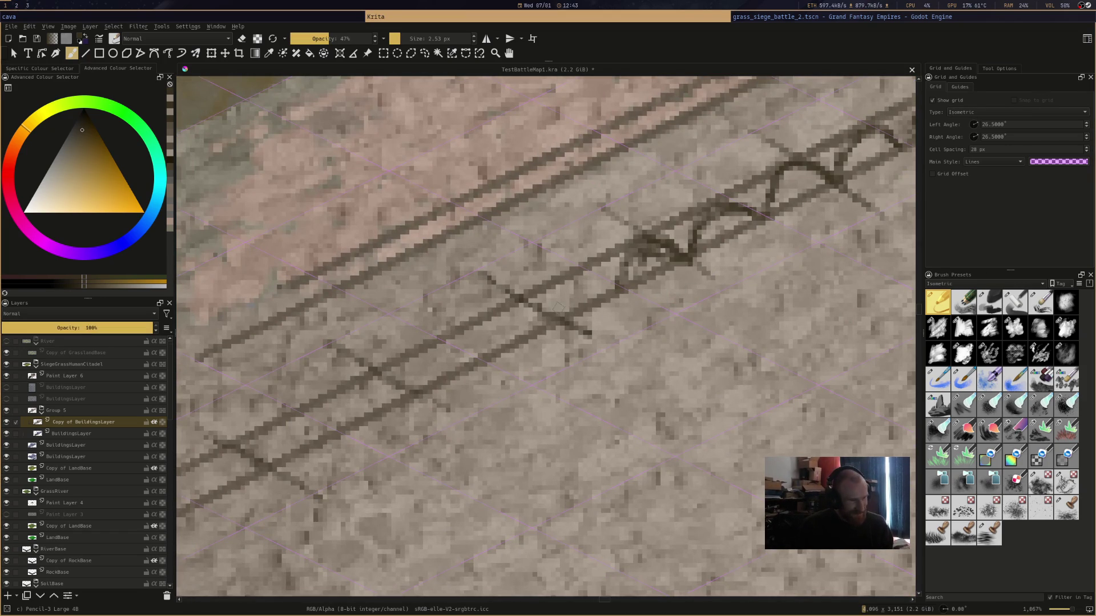
mouse_move(564, 313)
left_mouse_down()
mouse_move(588, 275)
mouse_move(611, 300)
mouse_move(558, 309)
mouse_move(612, 289)
mouse_move(519, 302)
mouse_move(484, 355)
mouse_move(502, 319)
mouse_move(548, 317)
mouse_move(496, 342)
mouse_move(544, 321)
left_mouse_up()
mouse_move(477, 363)
left_mouse_down()
mouse_move(465, 349)
mouse_move(416, 383)
mouse_move(445, 346)
mouse_move(414, 398)
mouse_move(344, 428)
mouse_move(419, 397)
mouse_move(394, 383)
left_mouse_up()
mouse_move(353, 420)
left_mouse_down()
mouse_move(362, 382)
mouse_move(350, 425)
mouse_move(285, 438)
mouse_move(297, 420)
mouse_move(341, 432)
left_mouse_up()
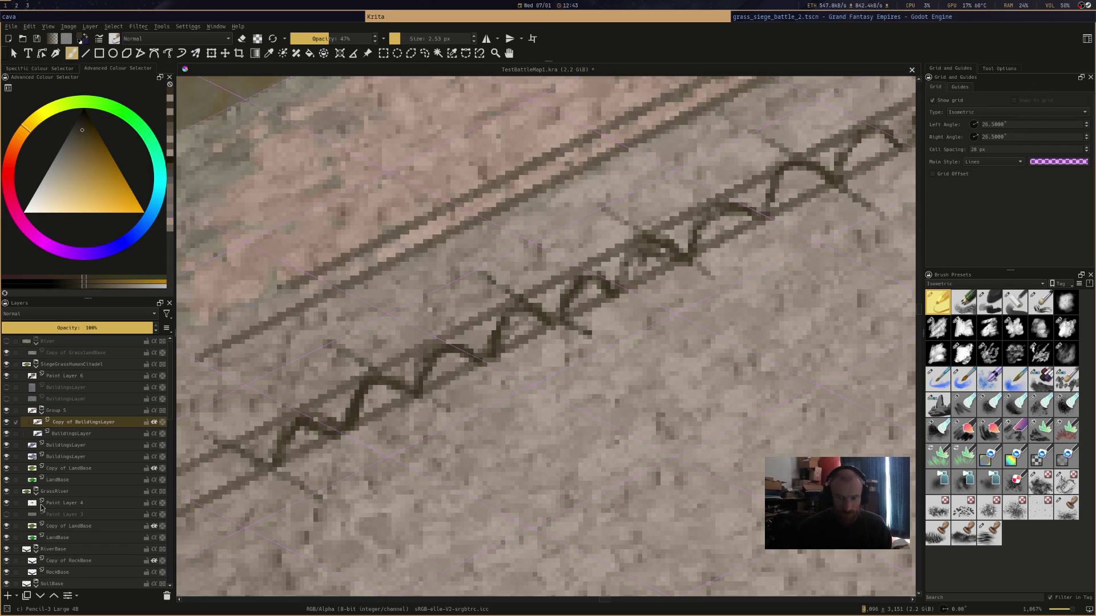
Pan left, extend the arches on Copy of BuildingsLayer to the wall's corner, and save
left_click_drag(424, 307, 596, 290)
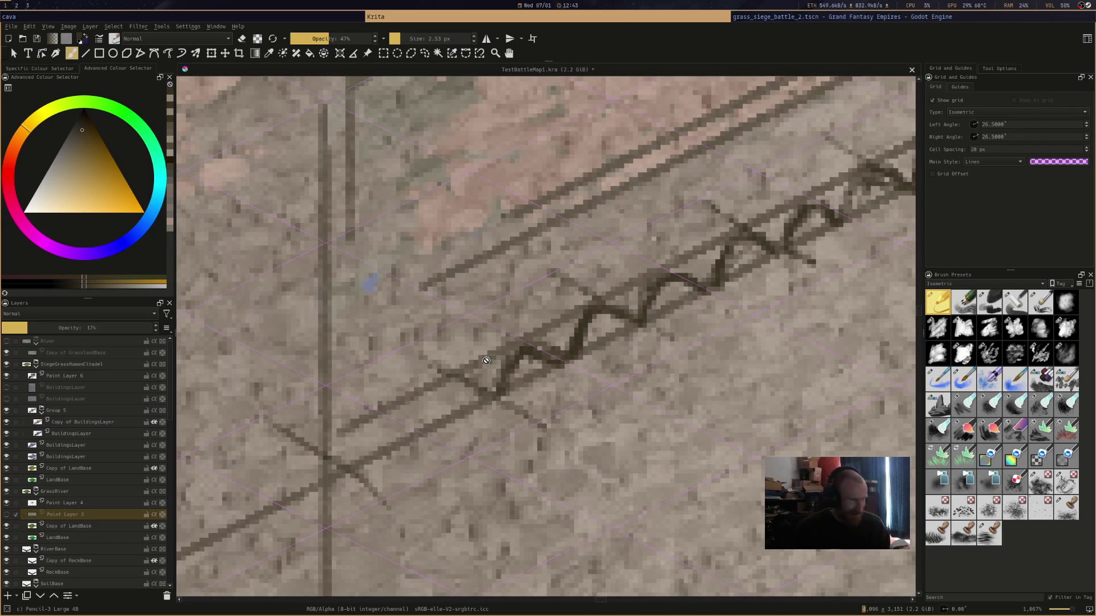
left_click(103, 506)
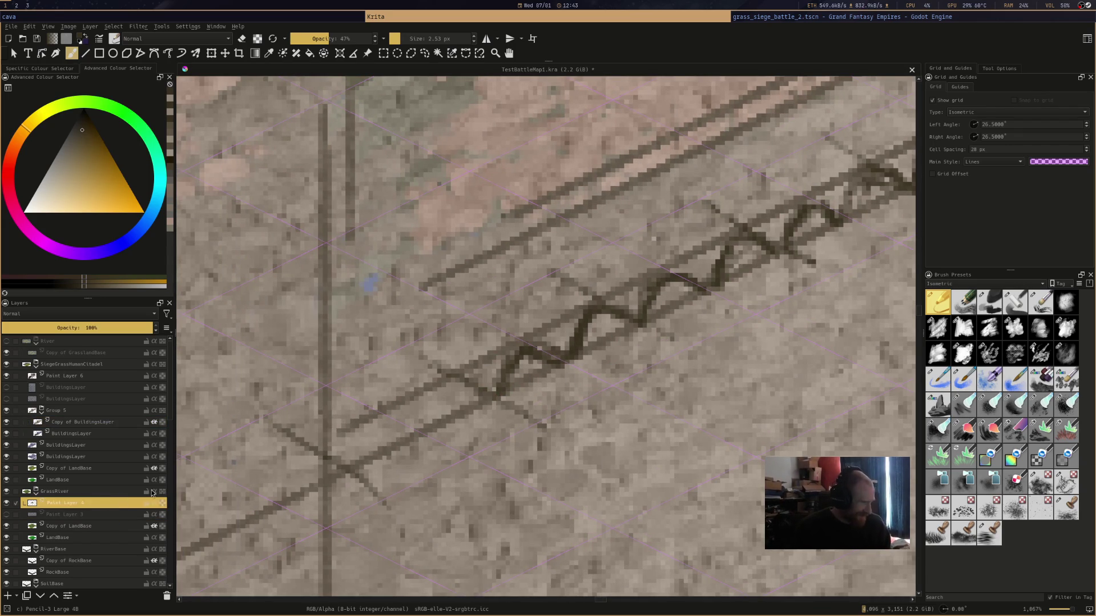
left_click(130, 423)
mouse_move(430, 427)
left_mouse_down()
mouse_move(452, 378)
mouse_move(497, 397)
mouse_move(428, 434)
mouse_move(414, 402)
mouse_move(359, 454)
mouse_move(361, 439)
mouse_move(434, 427)
left_mouse_up()
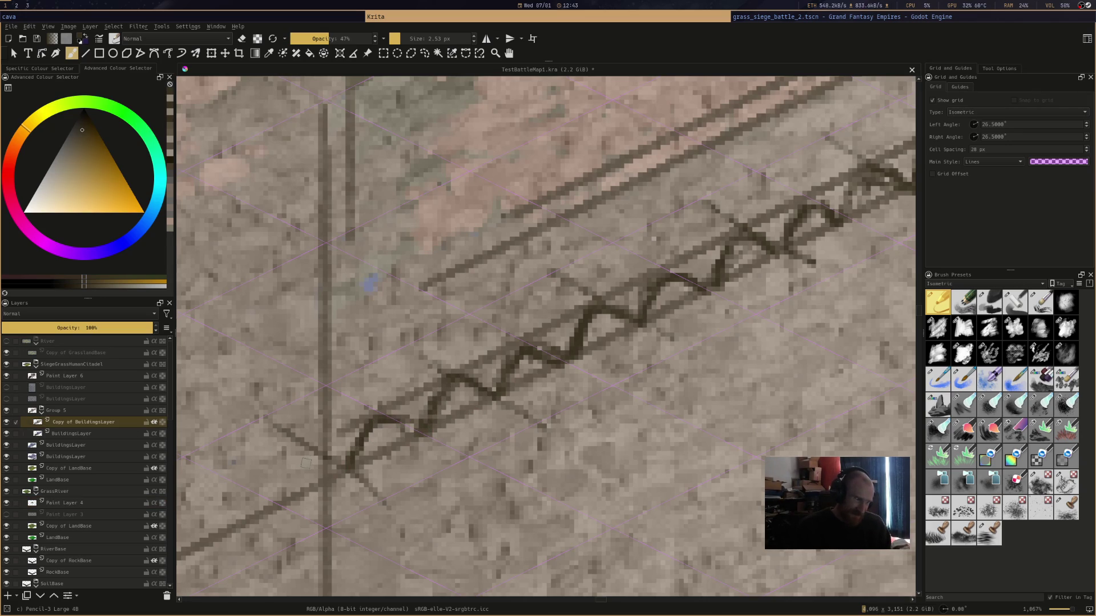
left_click_drag(336, 468, 308, 459)
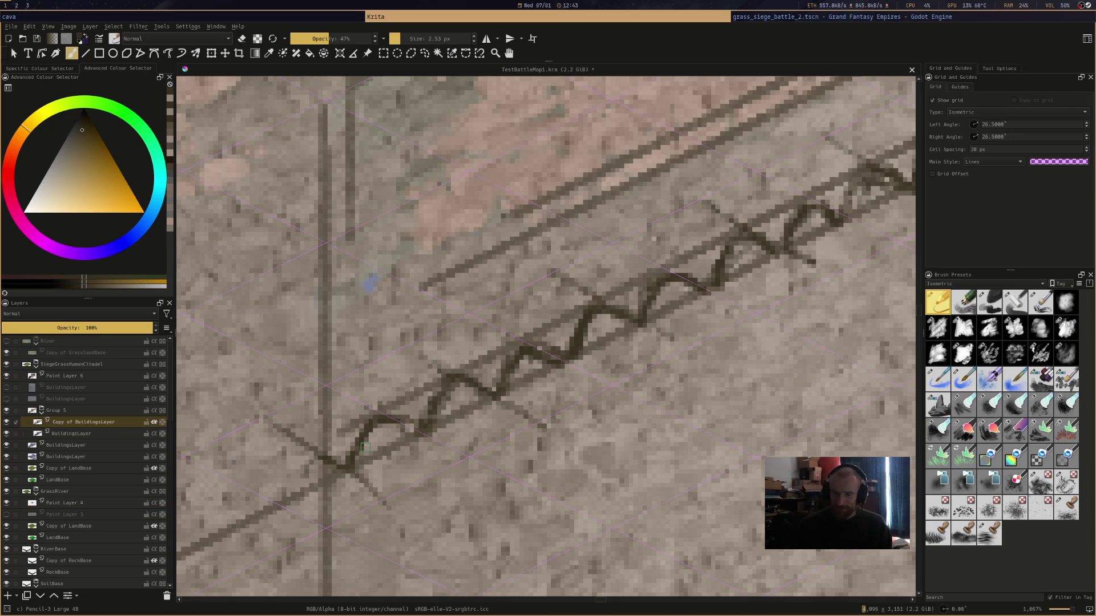
key("ctrl+s")
key("minus")
key("minus")
key("minus")
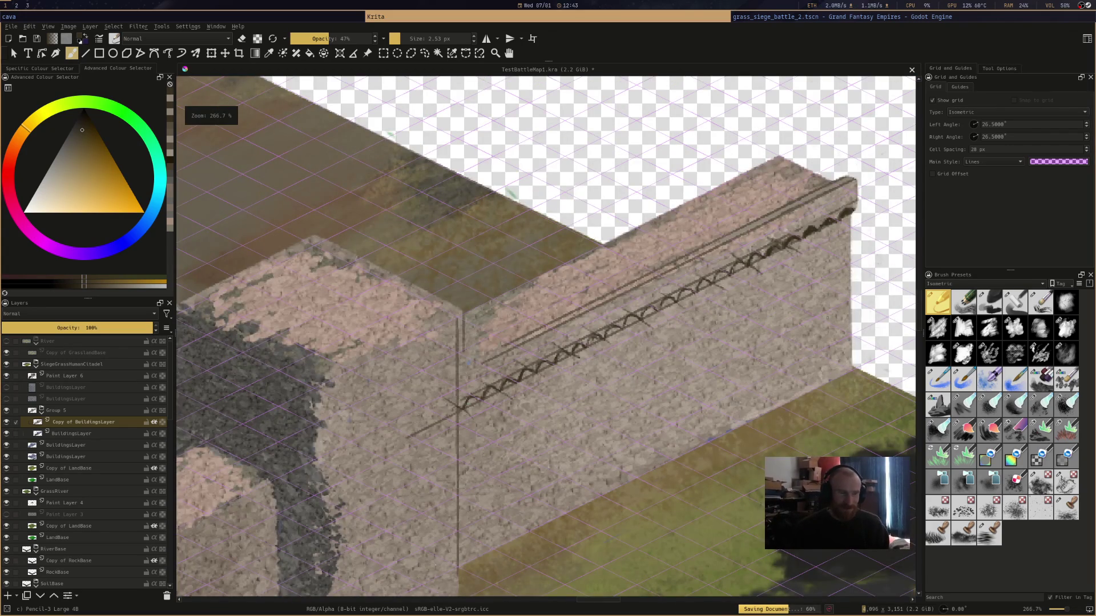
key("plus")
mouse_move(875, 161)
left_mouse_down()
mouse_move(626, 220)
mouse_move(649, 380)
left_mouse_up()
key("plus")
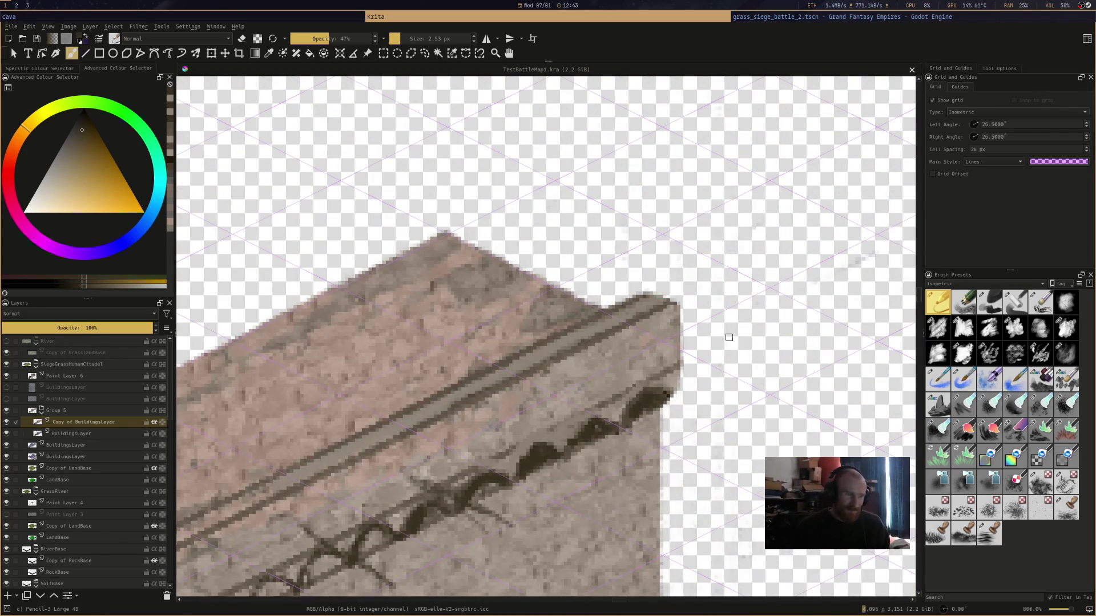
left_click_drag(654, 295, 672, 308)
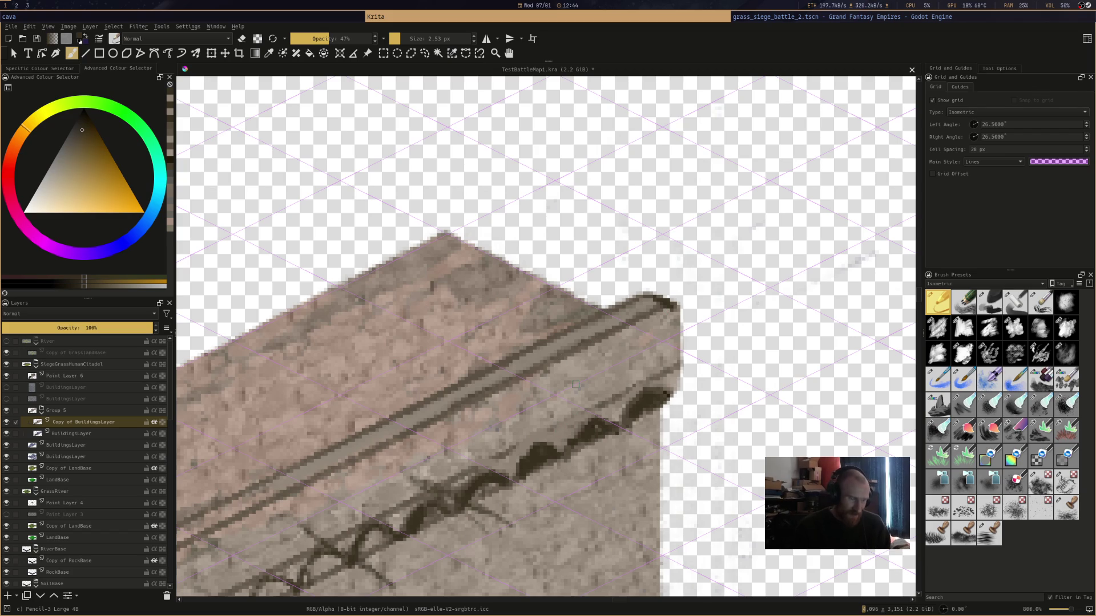
key("minus")
key("minus")
key("minus")
left_click_drag(683, 255, 746, 329)
scroll(746, 329, "up", 2)
scroll(718, 259, "down", 2)
scroll(717, 260, "down", 2)
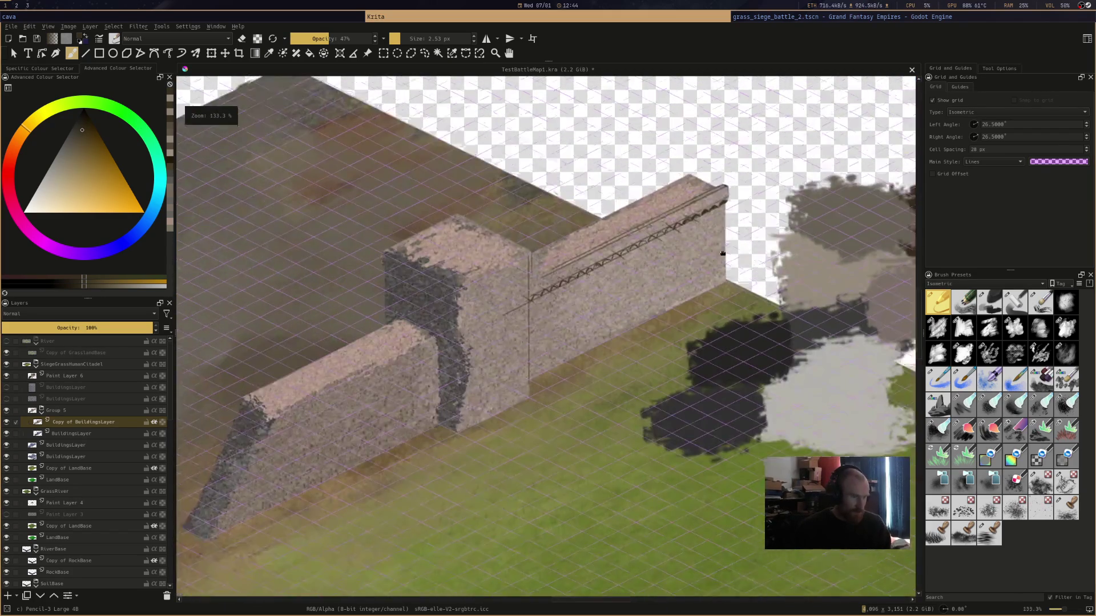
mouse_move(686, 321)
left_mouse_down()
mouse_move(631, 306)
mouse_move(508, 318)
mouse_move(412, 384)
left_mouse_up()
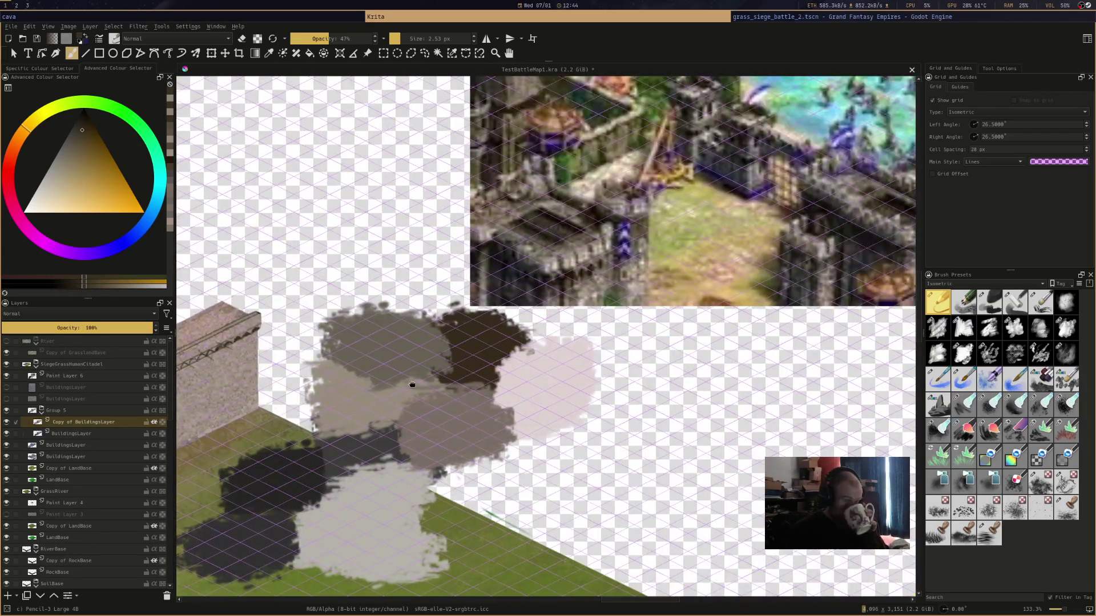
scroll(451, 359, "down", 2)
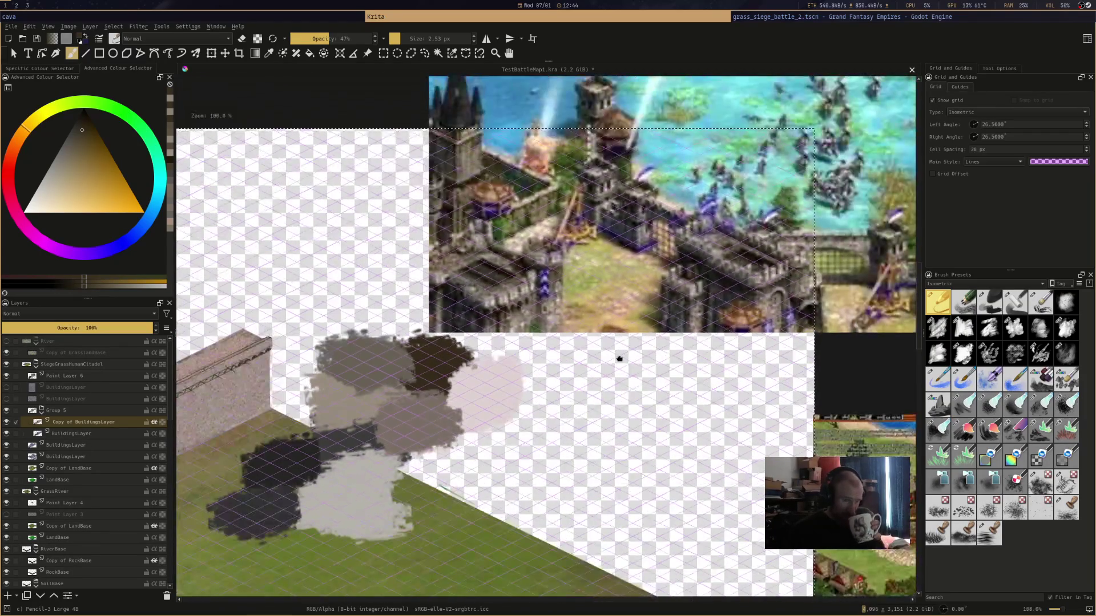
scroll(651, 302, "up", 1)
left_click_drag(651, 302, 379, 253)
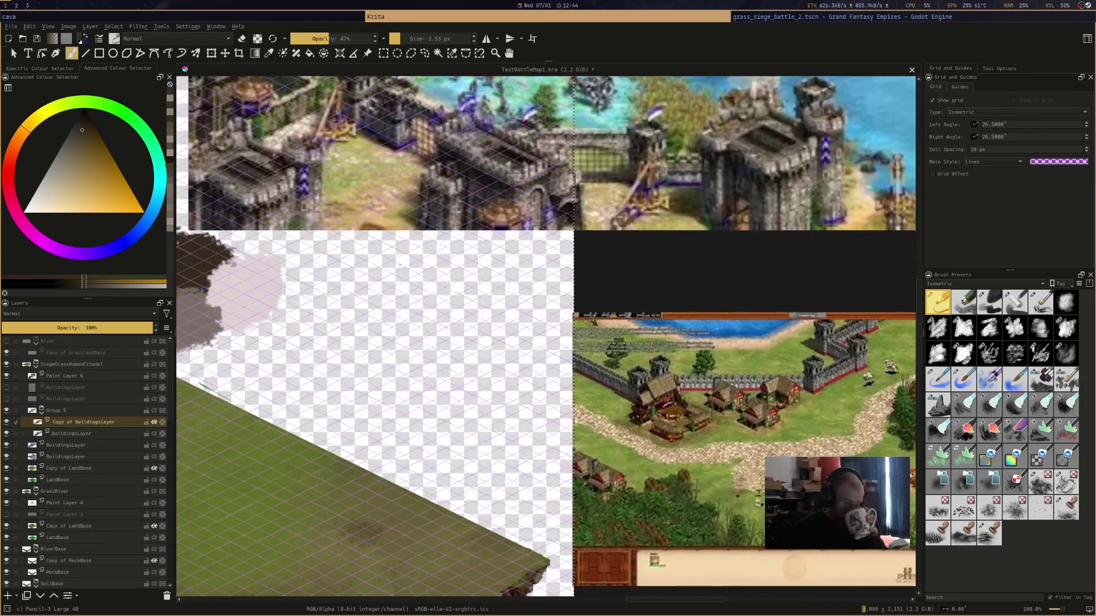
scroll(379, 252, "up", 1)
left_click_drag(696, 305, 740, 409)
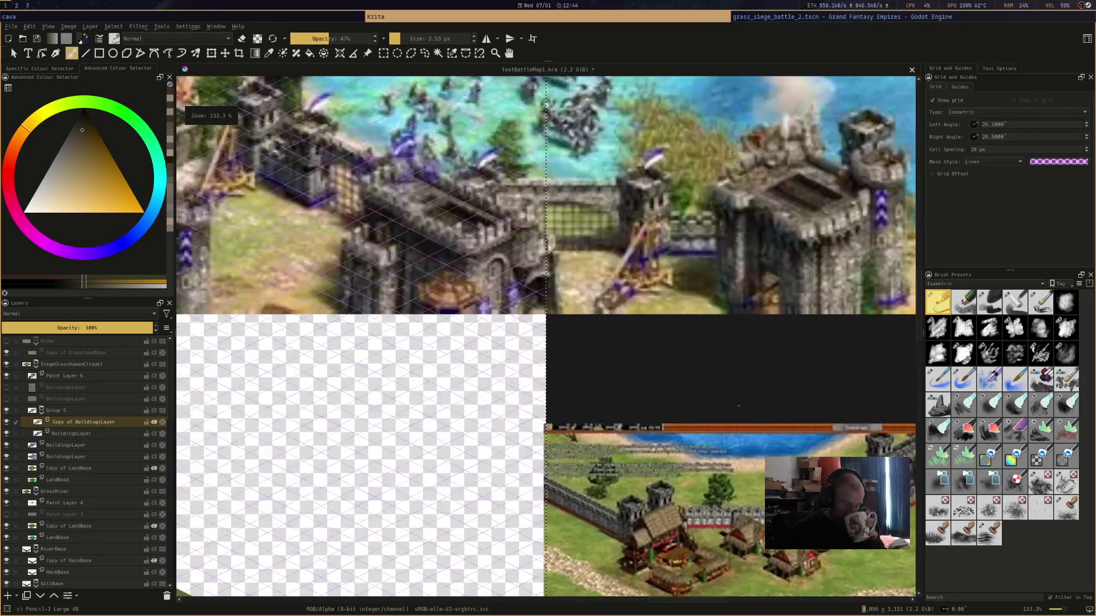
mouse_move(579, 290)
left_mouse_down()
mouse_move(522, 333)
mouse_move(576, 217)
mouse_move(781, 205)
left_mouse_up()
scroll(782, 205, "up", 3)
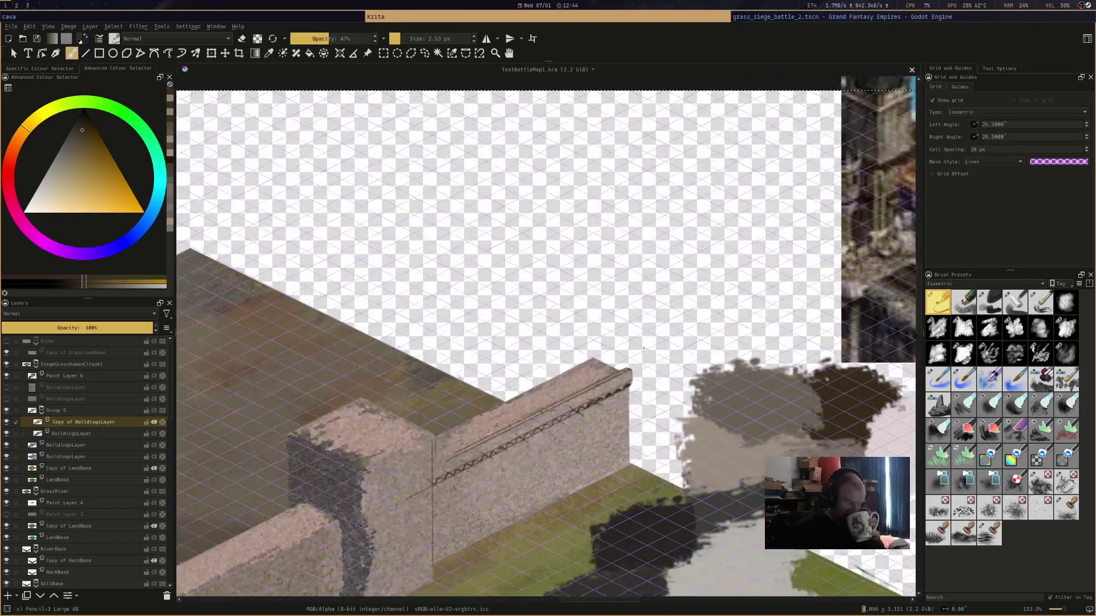
scroll(753, 313, "down", 5)
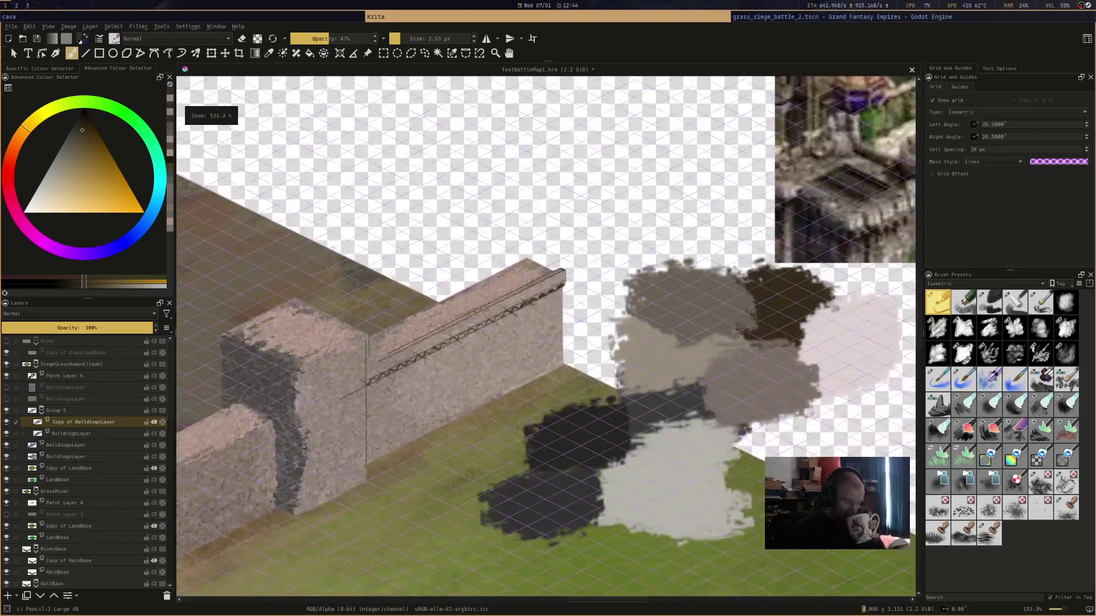
left_click_drag(628, 313, 526, 314)
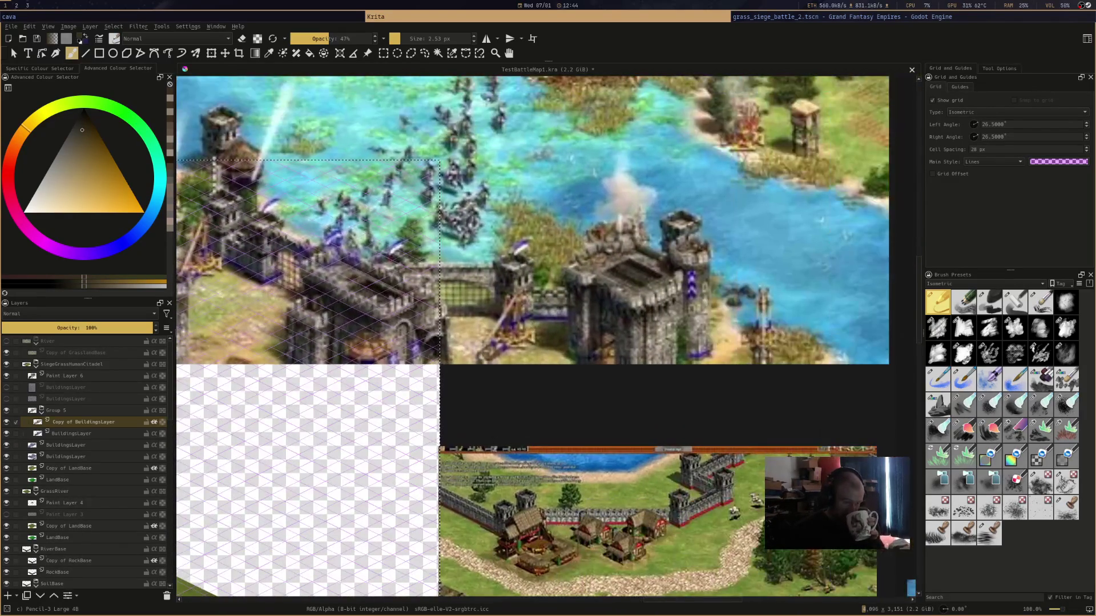
scroll(748, 242, "up", 2)
scroll(545, 337, "down", 4)
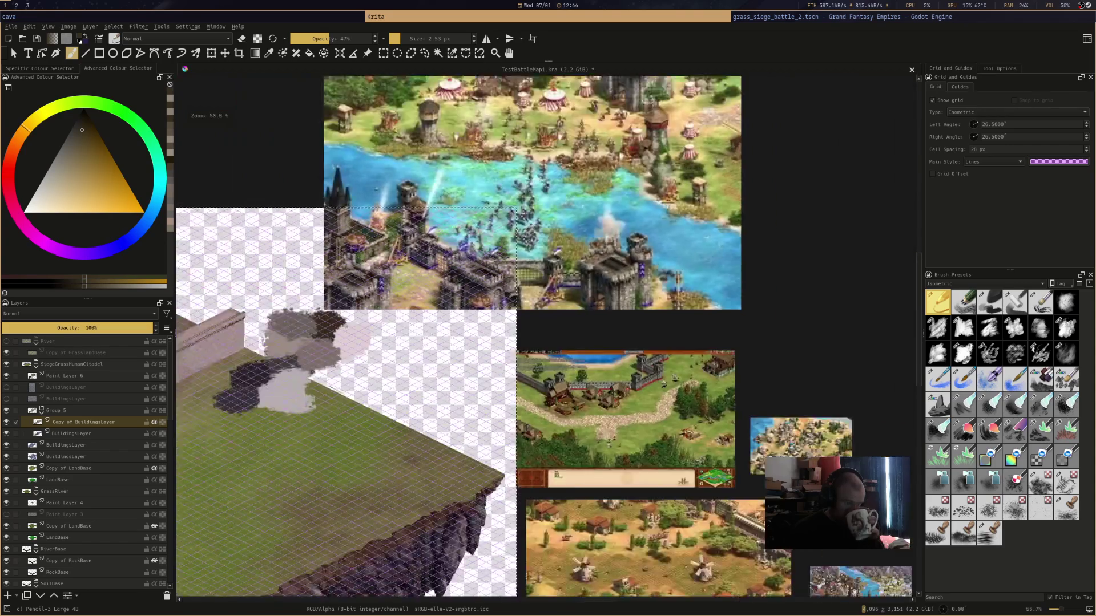
scroll(546, 337, "up", 3)
scroll(553, 339, "up", 2)
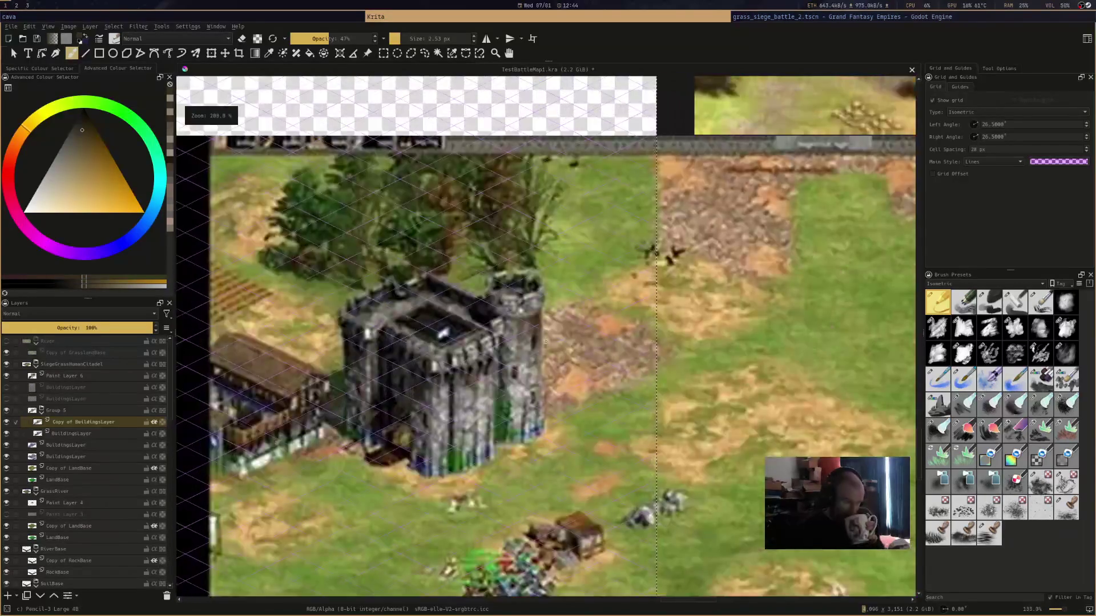
scroll(554, 339, "down", 3)
scroll(544, 373, "up", 3)
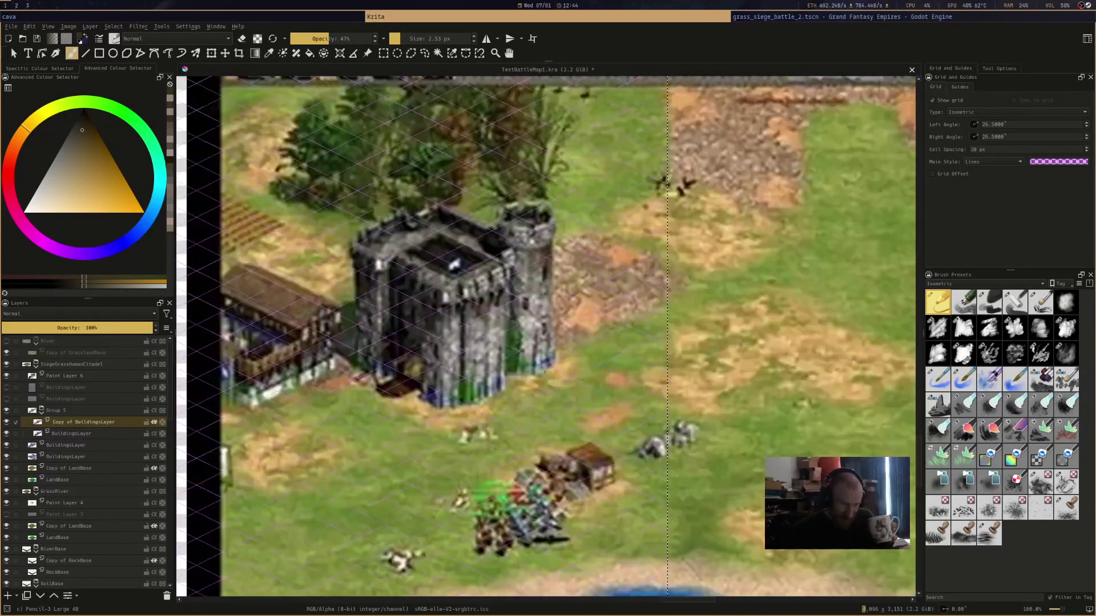
scroll(543, 373, "down", 1)
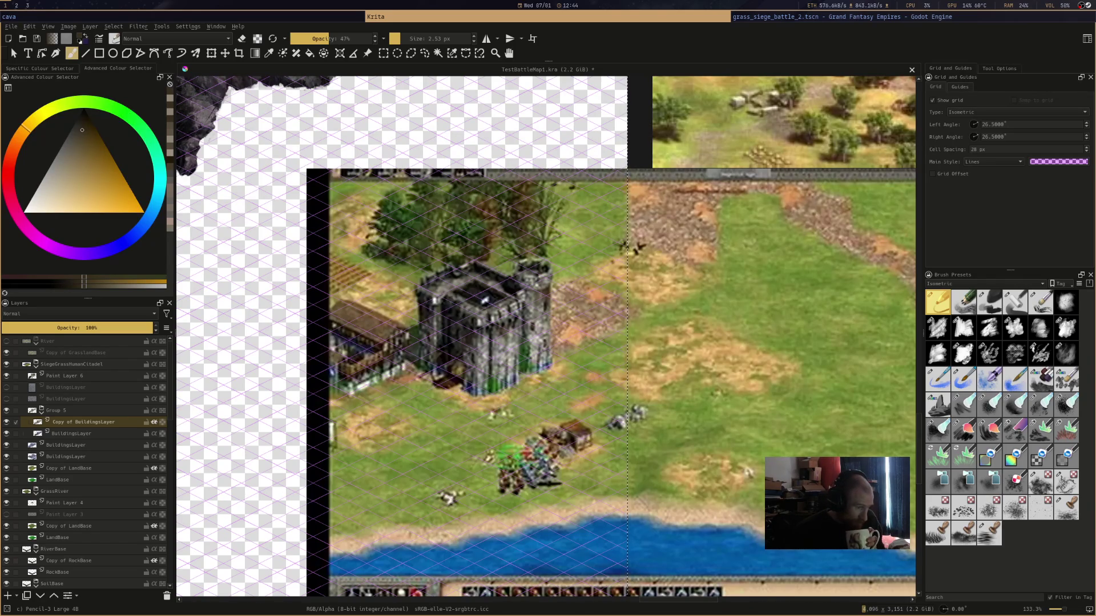
scroll(546, 337, "down", 1)
mouse_move(742, 74)
left_mouse_down()
mouse_move(536, 256)
mouse_move(525, 439)
mouse_move(434, 593)
left_mouse_up()
scroll(628, 342, "up", 2)
scroll(628, 342, "down", 2)
left_click_drag(676, 299, 723, 276)
scroll(675, 255, "up", 3)
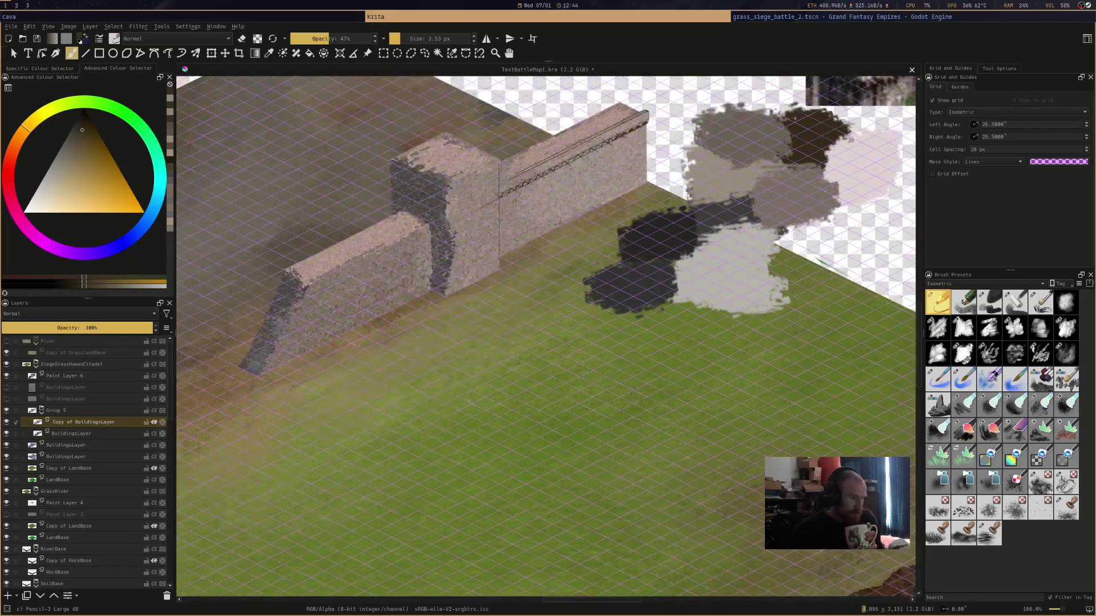
At 400% zoom, pencil a short vertical line at the right end of the wall's top ledge
left_click_drag(545, 228, 540, 368)
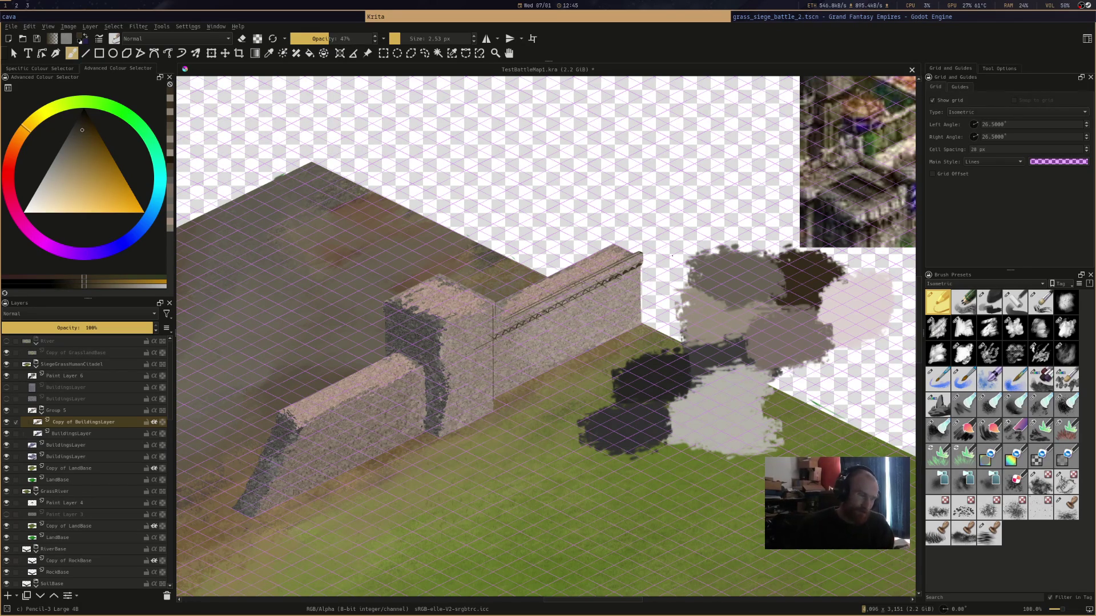
scroll(672, 256, "up", 4)
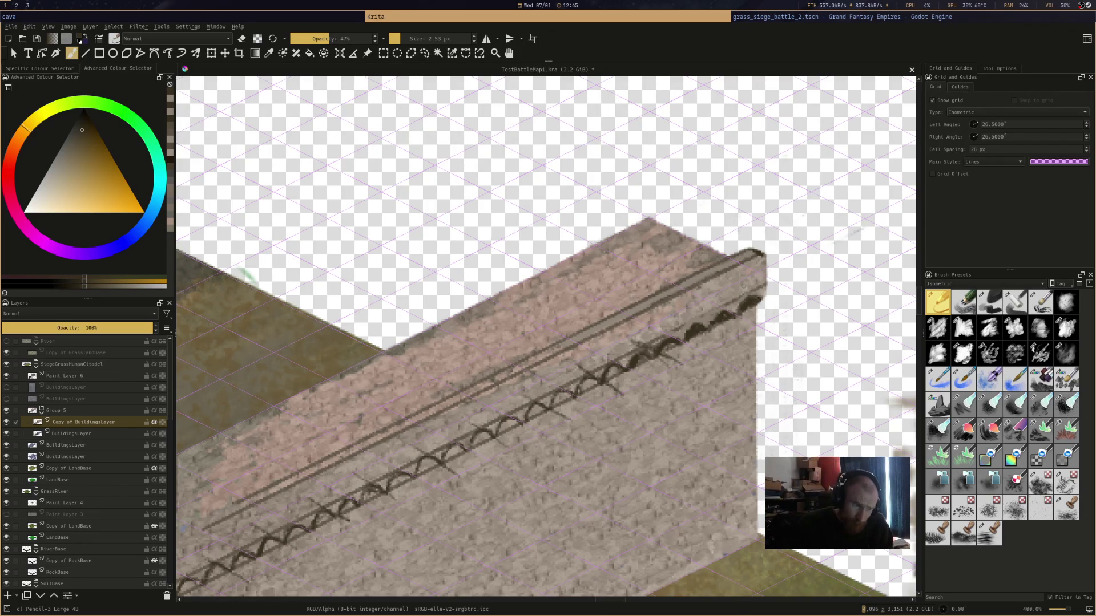
left_click_drag(748, 272, 748, 291)
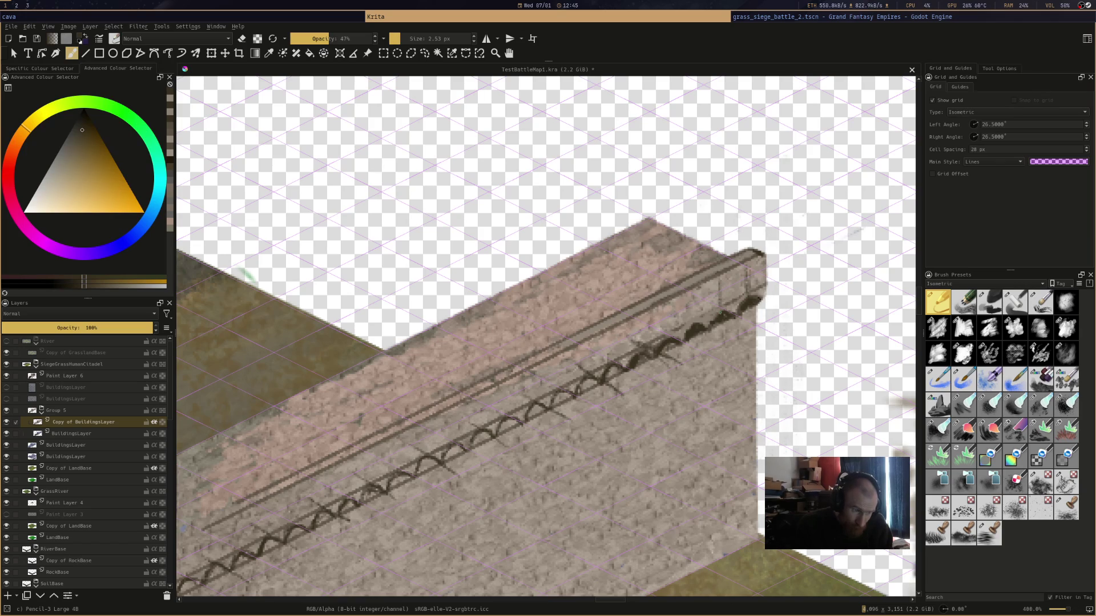
scroll(472, 362, "down", 10)
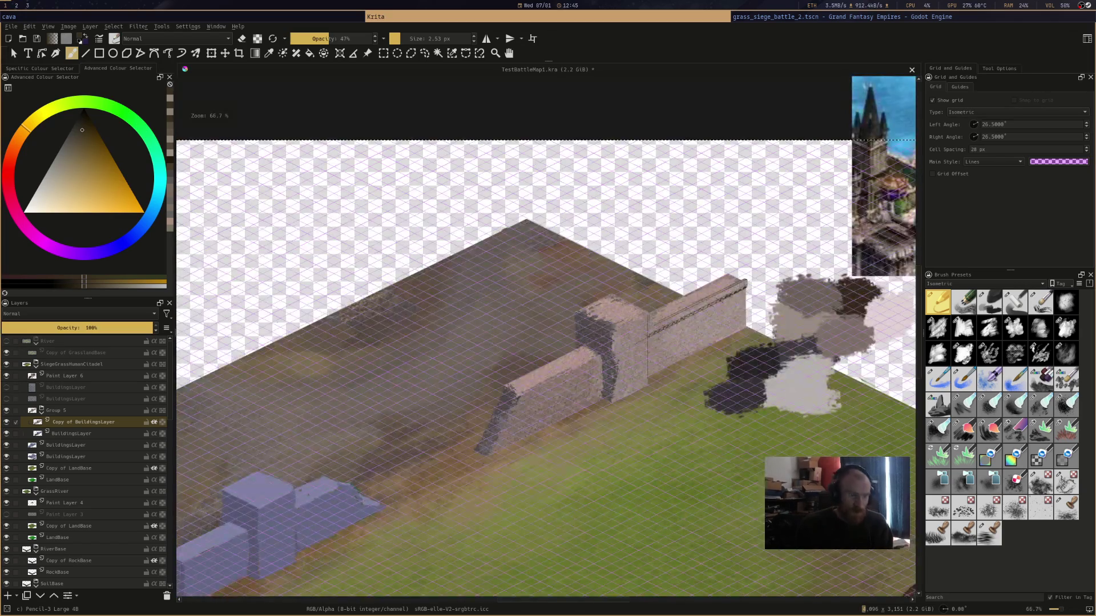
scroll(472, 362, "up", 5)
scroll(546, 337, "up", 1)
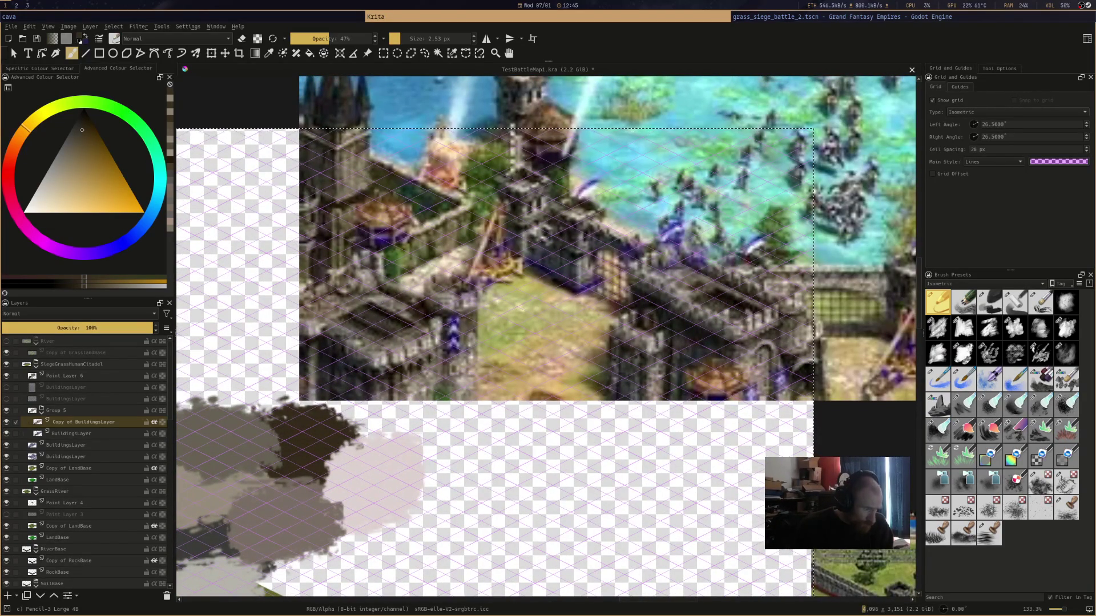
scroll(546, 337, "down", 3)
scroll(546, 337, "up", 6)
scroll(593, 295, "up", 3)
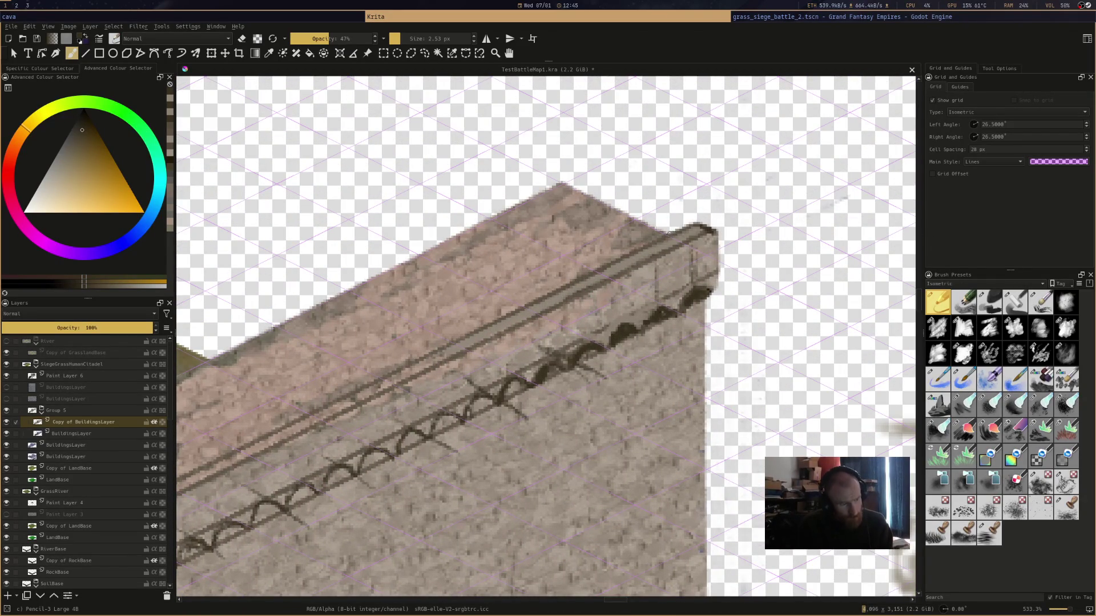
Darken the ledge's end cap, switch to golden ochre, draw vertical bracket lines, and save
mouse_move(675, 239)
left_mouse_down()
mouse_move(686, 267)
mouse_move(687, 245)
mouse_move(683, 257)
left_mouse_up()
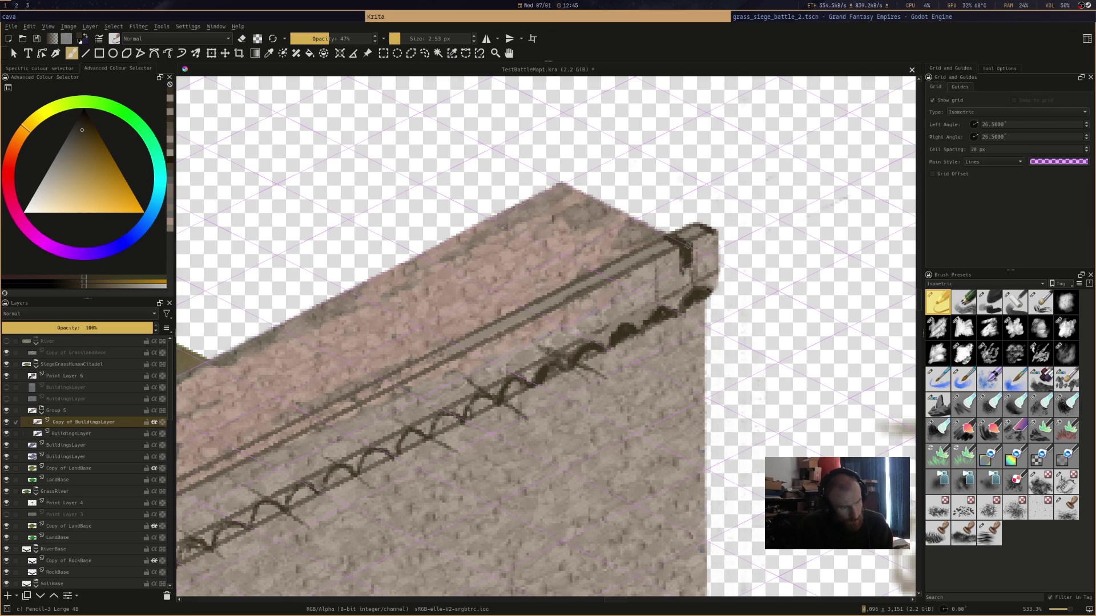
left_click(685, 245, "ctrl")
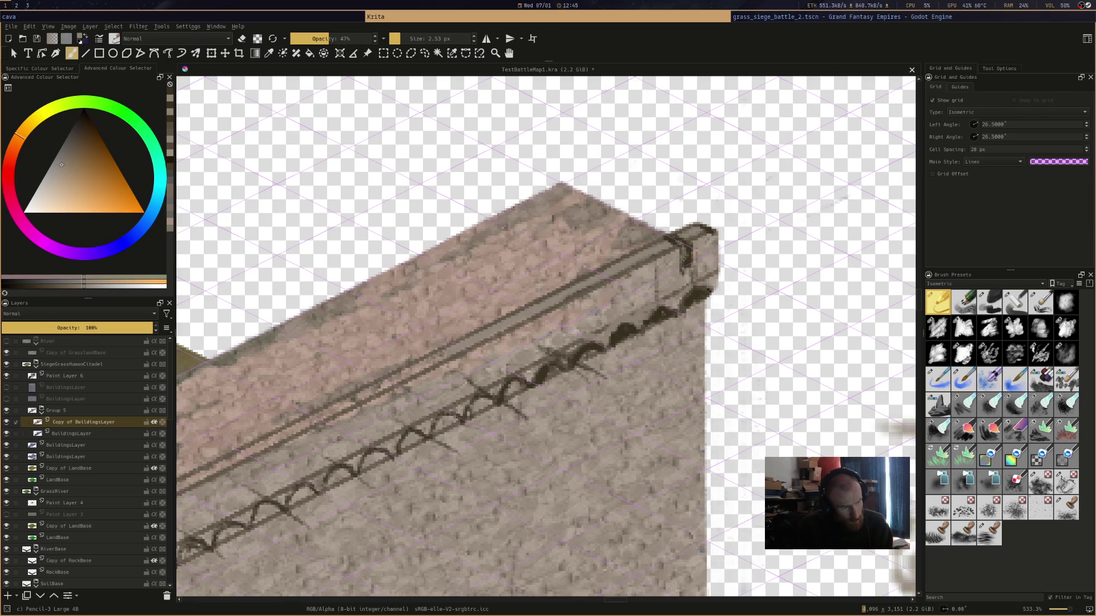
left_click(684, 260, "ctrl")
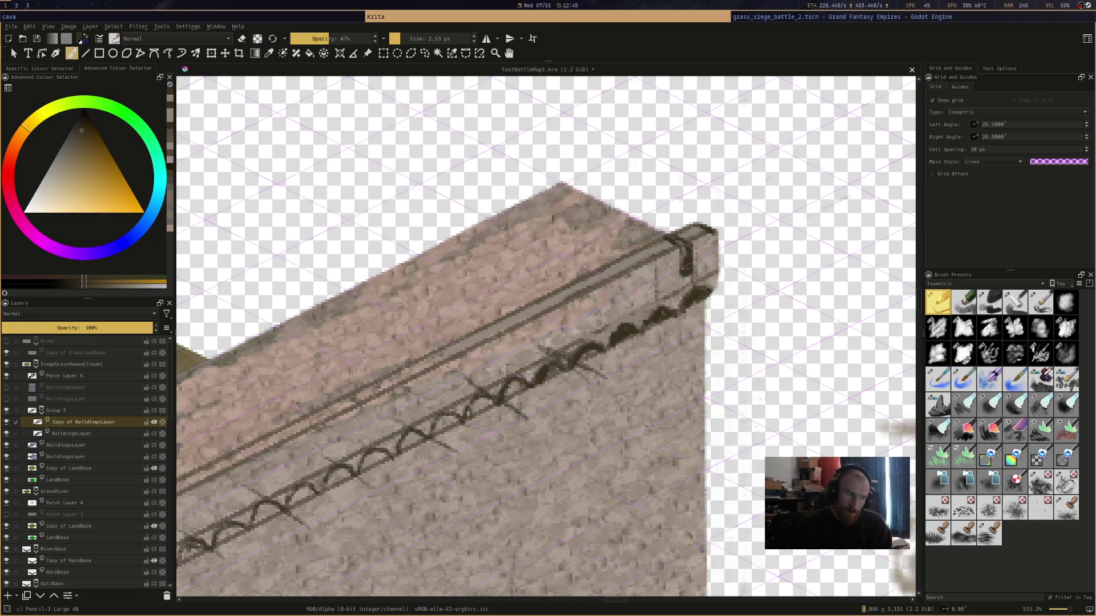
left_click_drag(622, 295, 615, 325)
left_click_drag(640, 258, 653, 251)
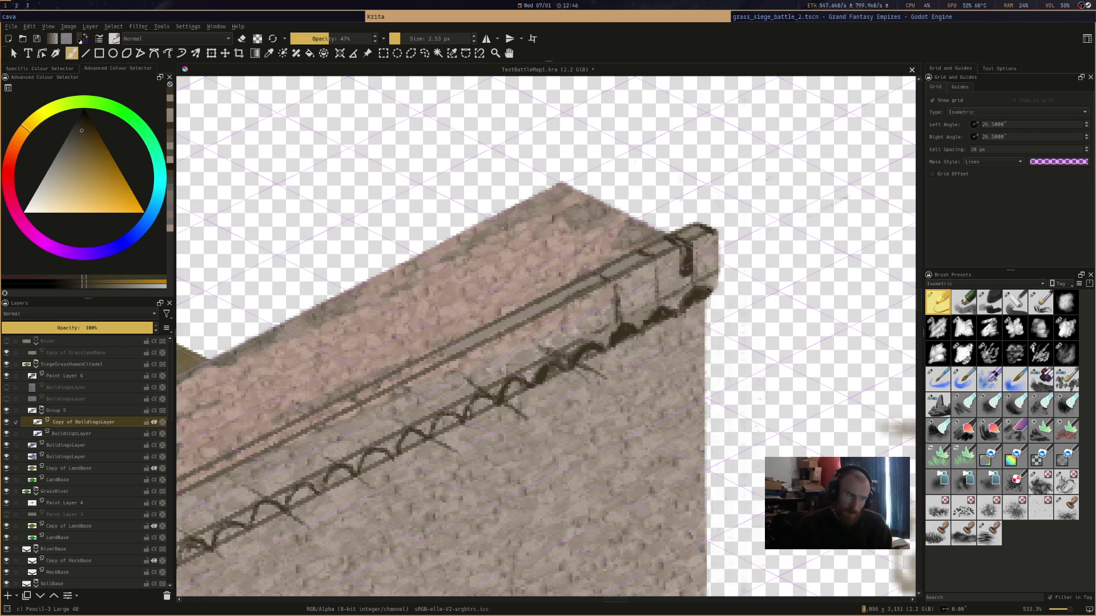
mouse_move(586, 301)
left_mouse_down()
mouse_move(583, 344)
mouse_move(506, 378)
left_mouse_up()
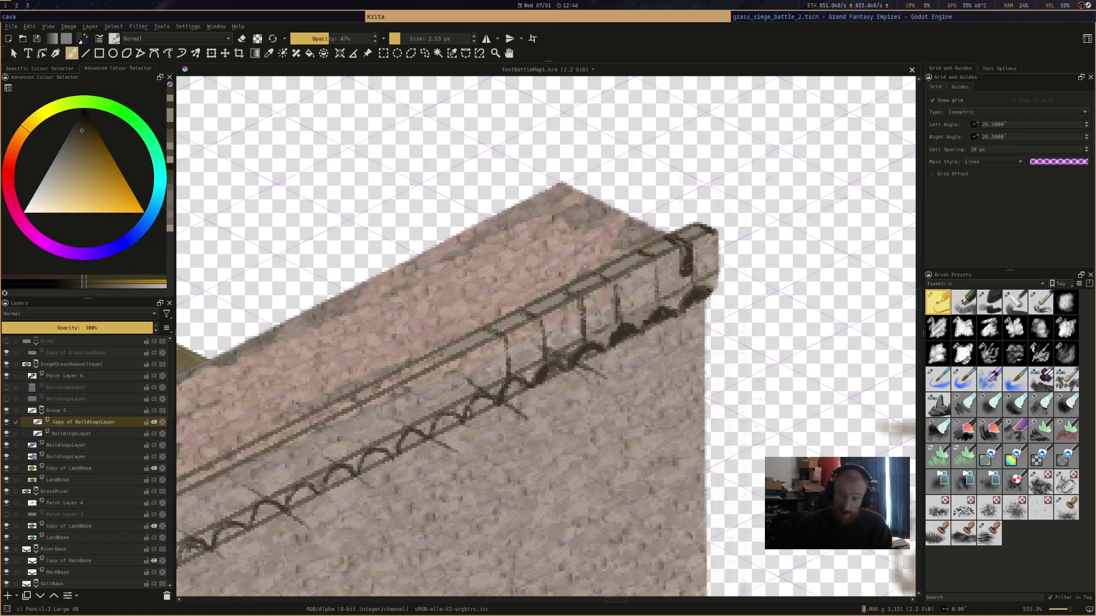
key("ctrl+s")
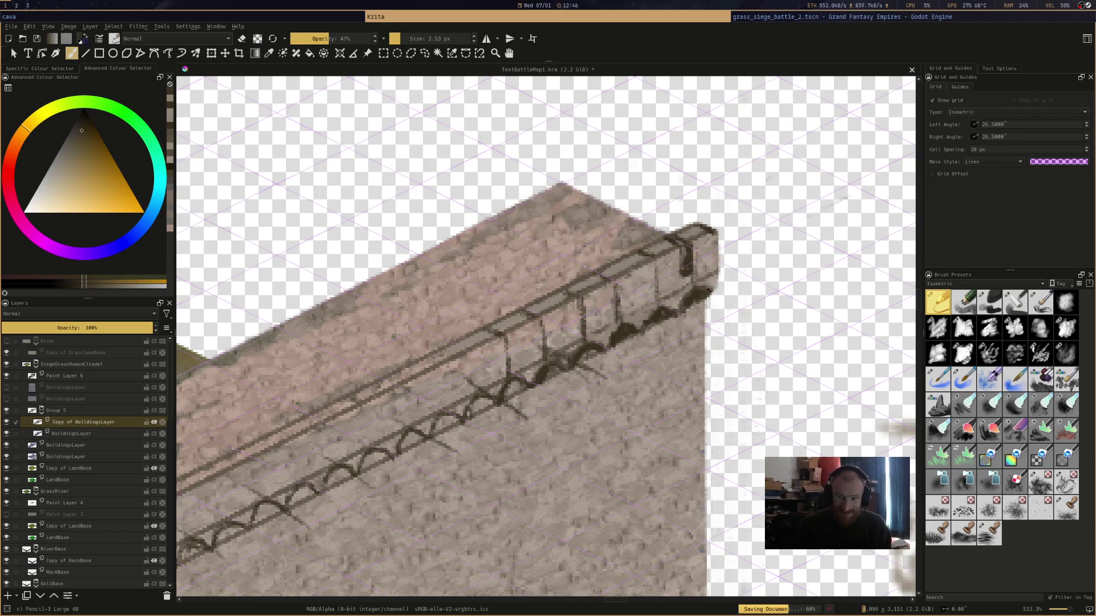
Add more vertical bracket lines along the wall, then view the whole wall
left_click_drag(470, 353, 475, 395)
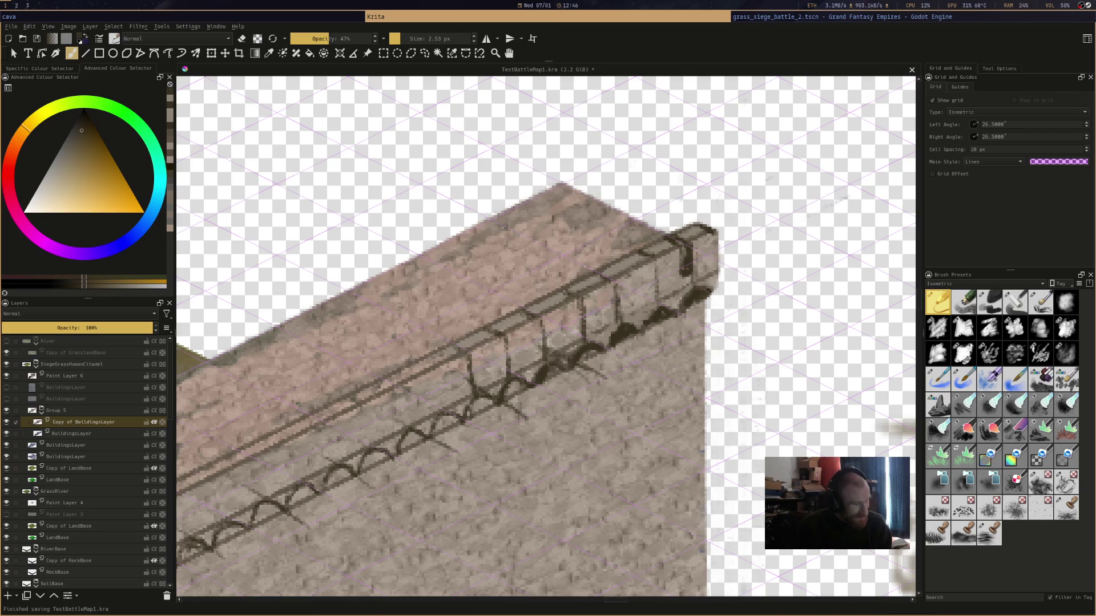
left_click_drag(438, 378, 438, 415)
left_click_drag(436, 378, 431, 405)
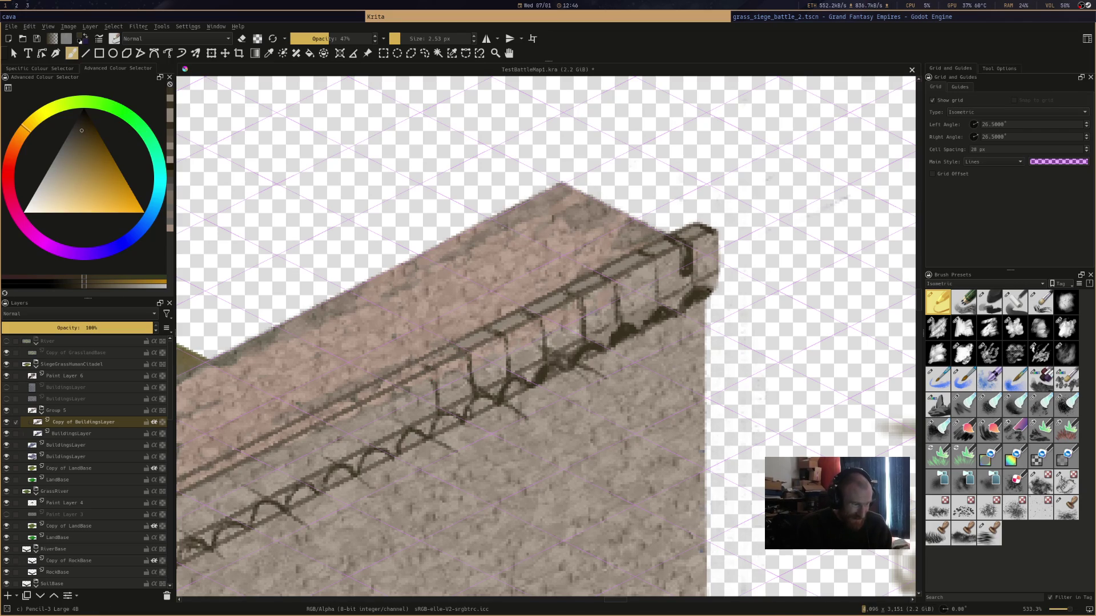
scroll(449, 357, "down", 4)
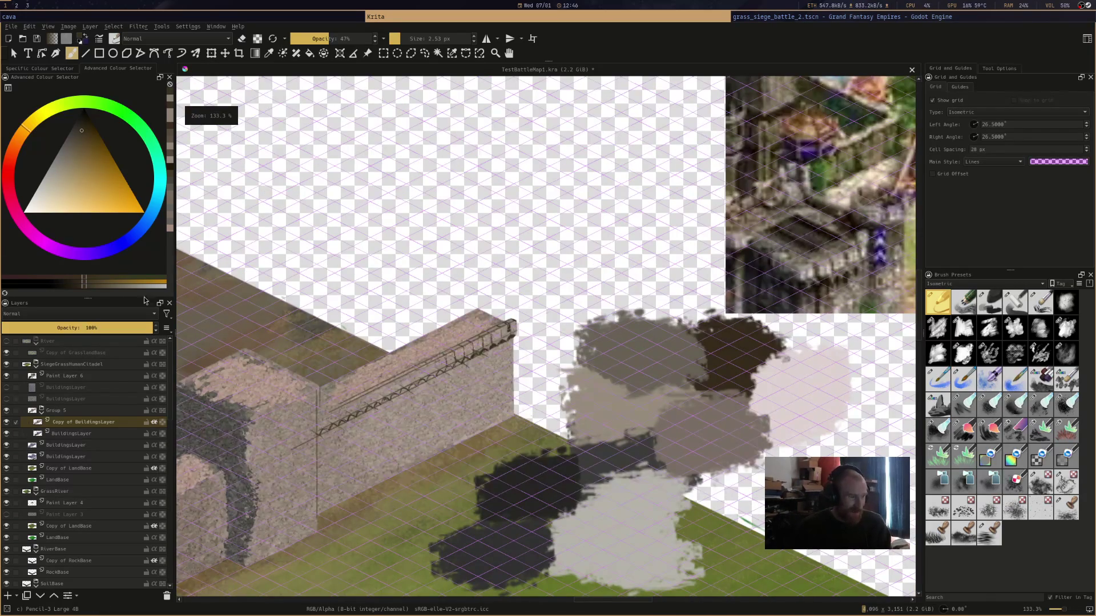
scroll(546, 337, "down", 2)
mouse_move(456, 342)
left_mouse_down()
mouse_move(656, 326)
mouse_move(600, 377)
mouse_move(404, 451)
left_mouse_up()
scroll(404, 451, "up", 2)
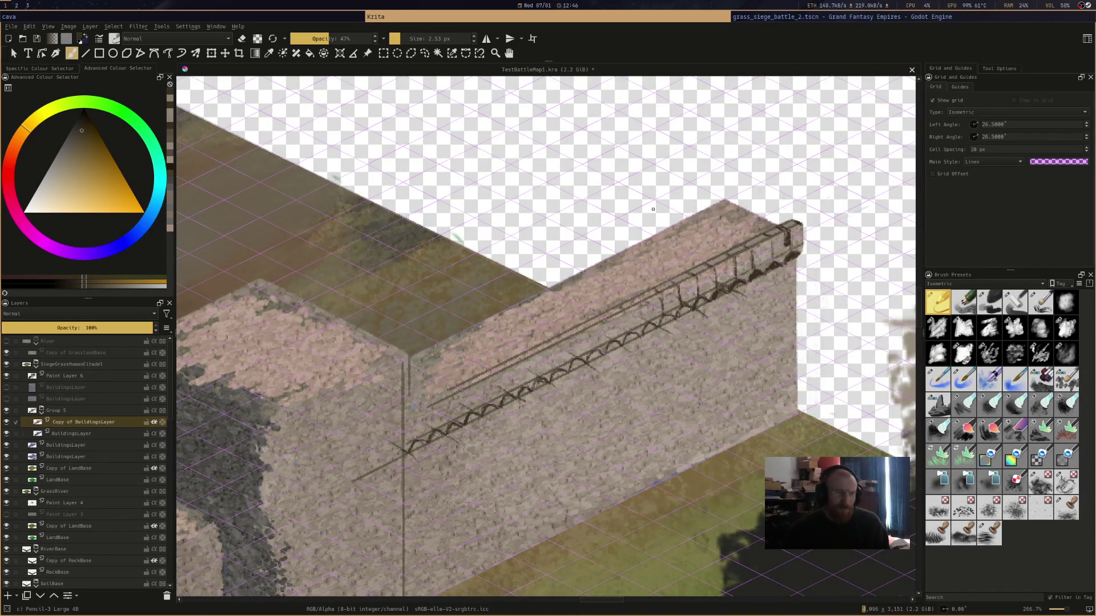
scroll(627, 202, "down", 1)
Draw a dark post at the railing's right end and cover its base with lighter tan
mouse_move(799, 228)
left_mouse_down()
mouse_move(657, 240)
mouse_move(765, 209)
left_mouse_up()
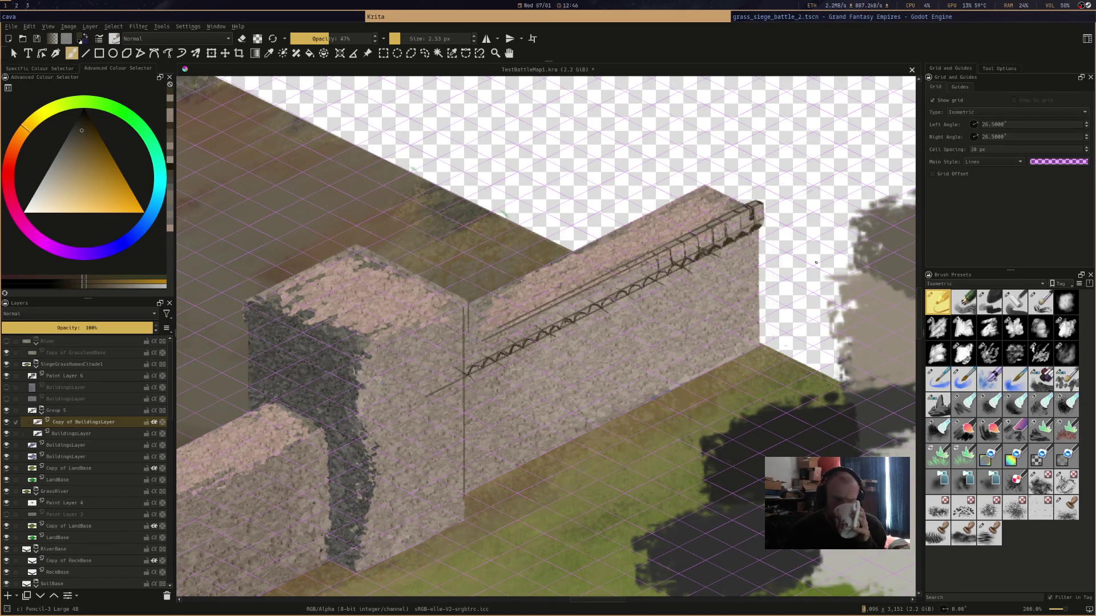
scroll(816, 263, "down", 2)
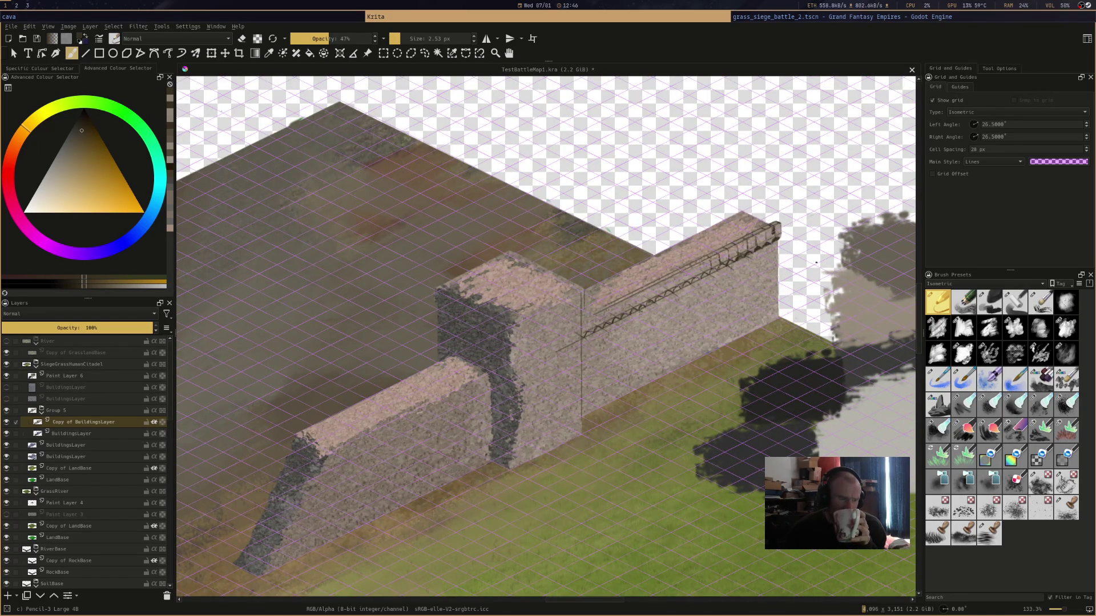
scroll(816, 263, "up", 4)
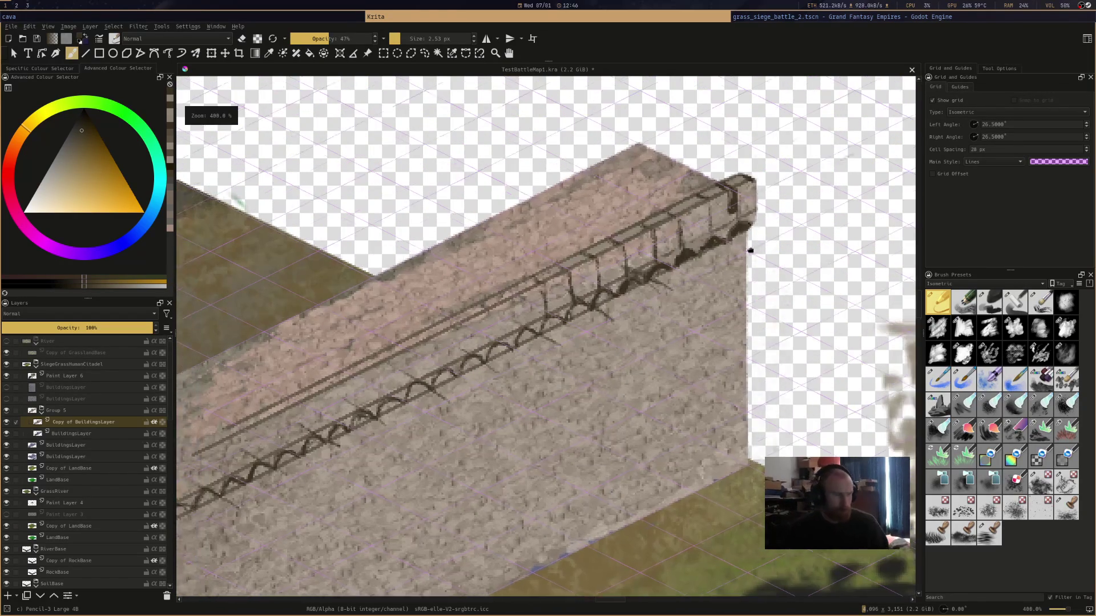
scroll(795, 216, "up", 1)
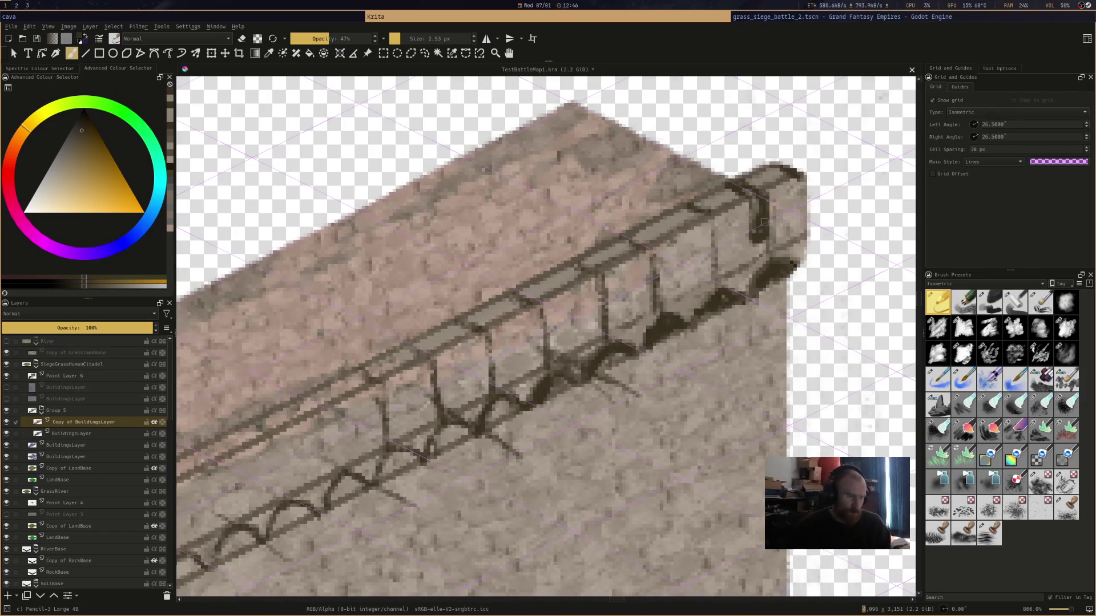
mouse_move(693, 222)
left_mouse_down()
mouse_move(694, 266)
mouse_move(710, 248)
mouse_move(703, 254)
left_mouse_up()
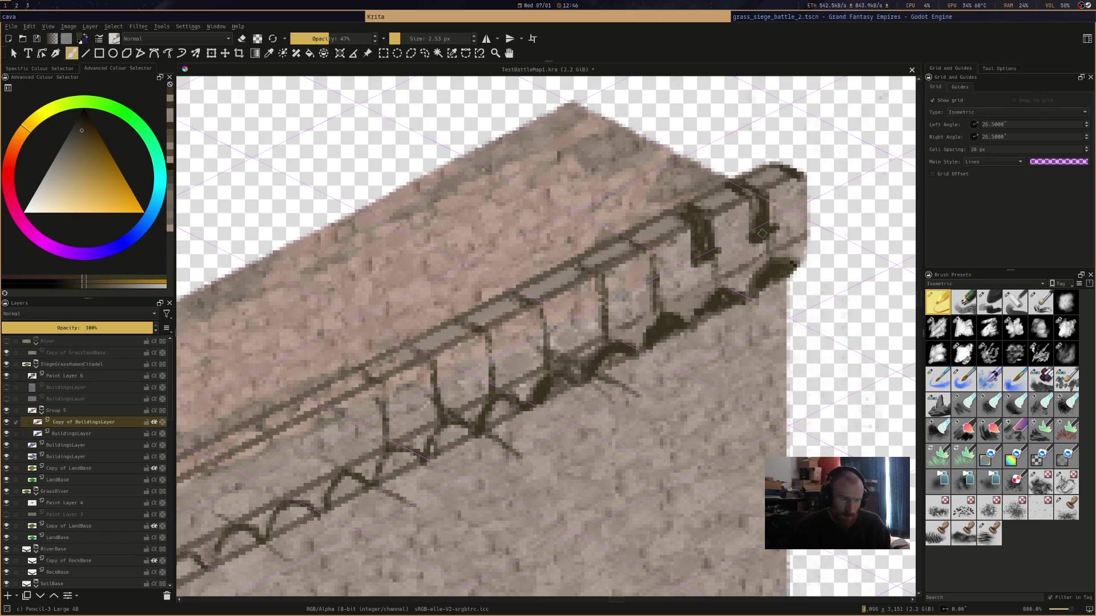
left_click(741, 215, "ctrl")
left_click_drag(705, 264, 694, 260)
scroll(741, 256, "down", 4)
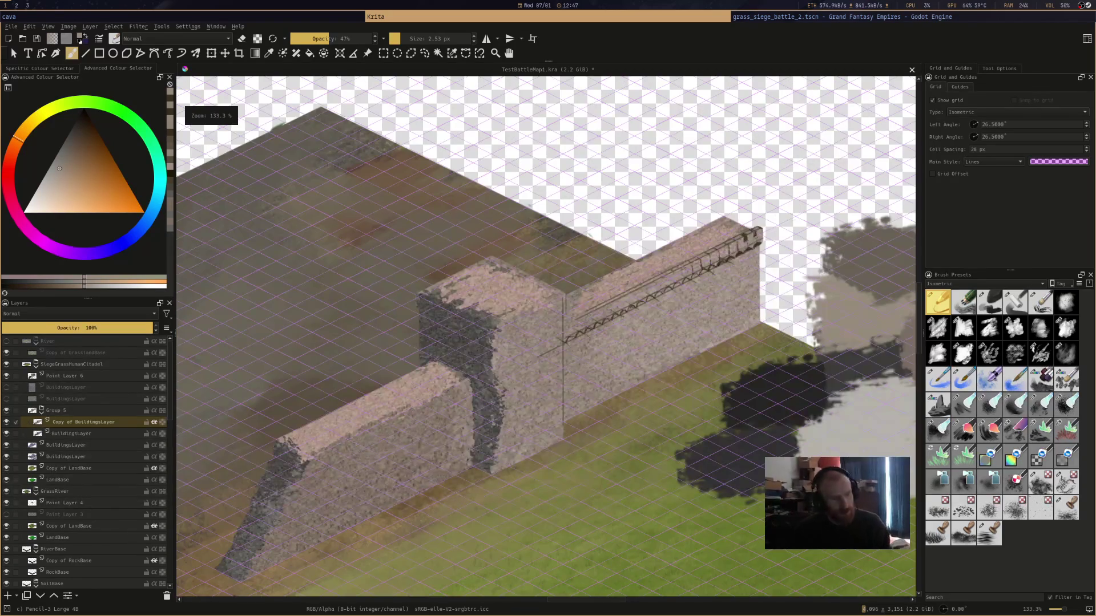
Sample dark browns from the canvas and pencil bracket posts under the railing's right end
scroll(740, 231, "up", 6)
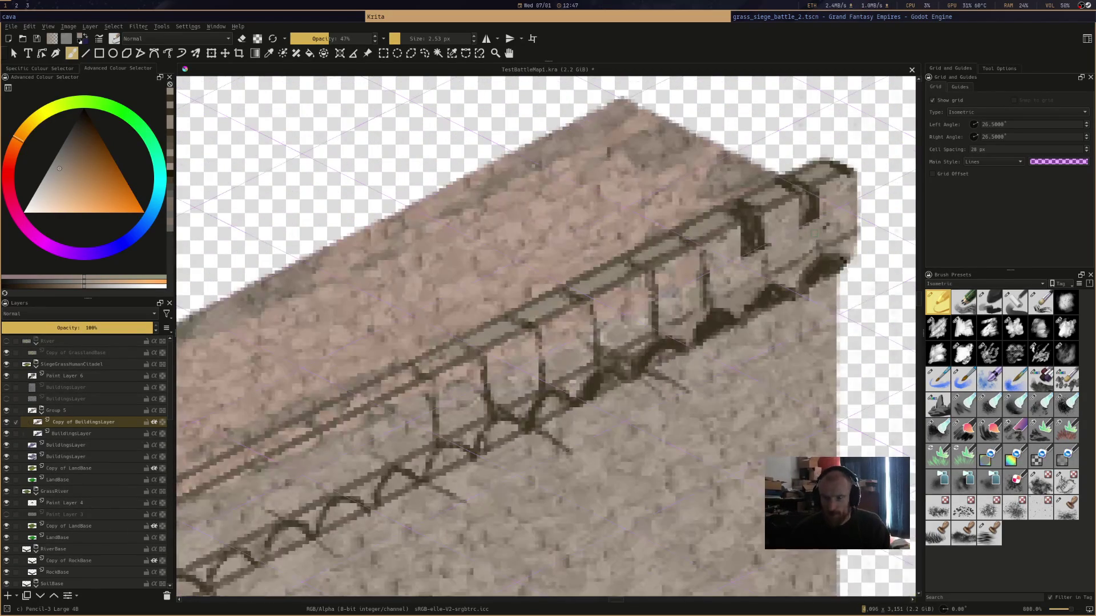
scroll(814, 233, "up", 1)
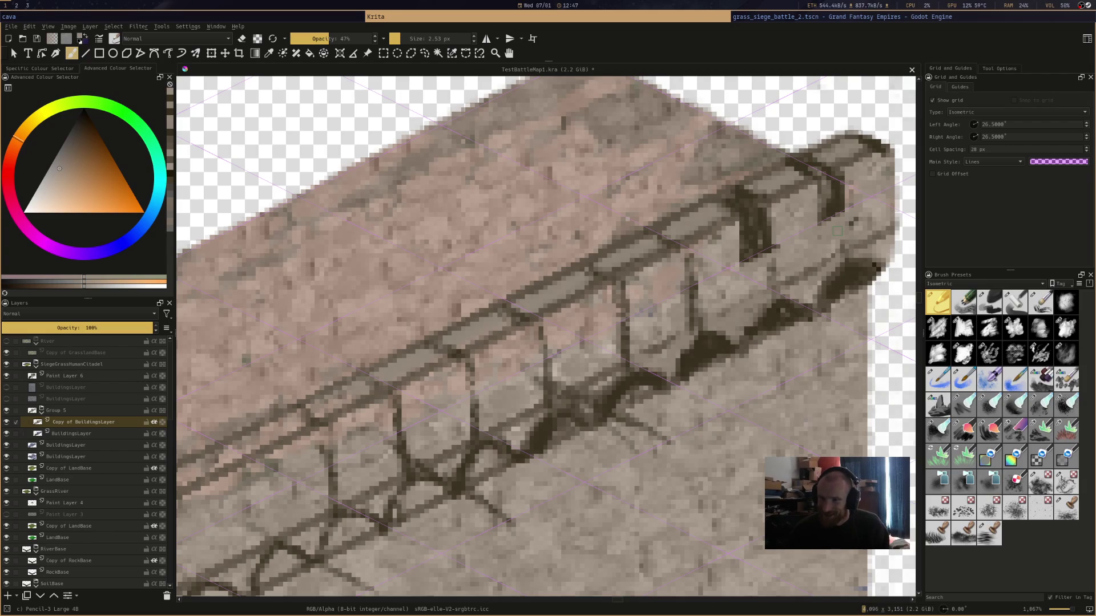
left_click(759, 211, "ctrl")
left_click(817, 166, "ctrl")
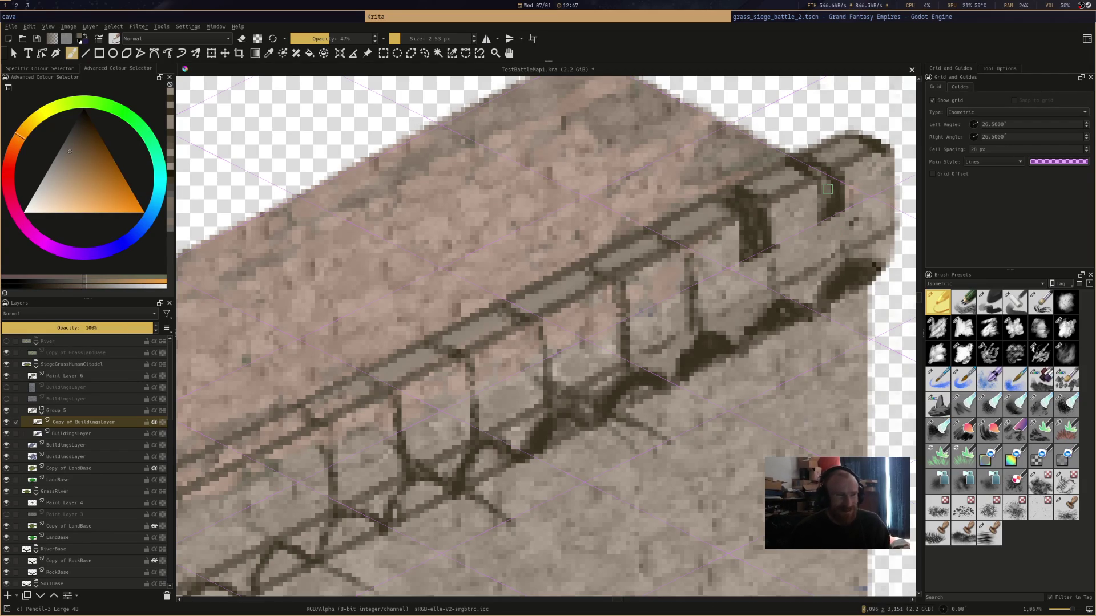
left_click(742, 204)
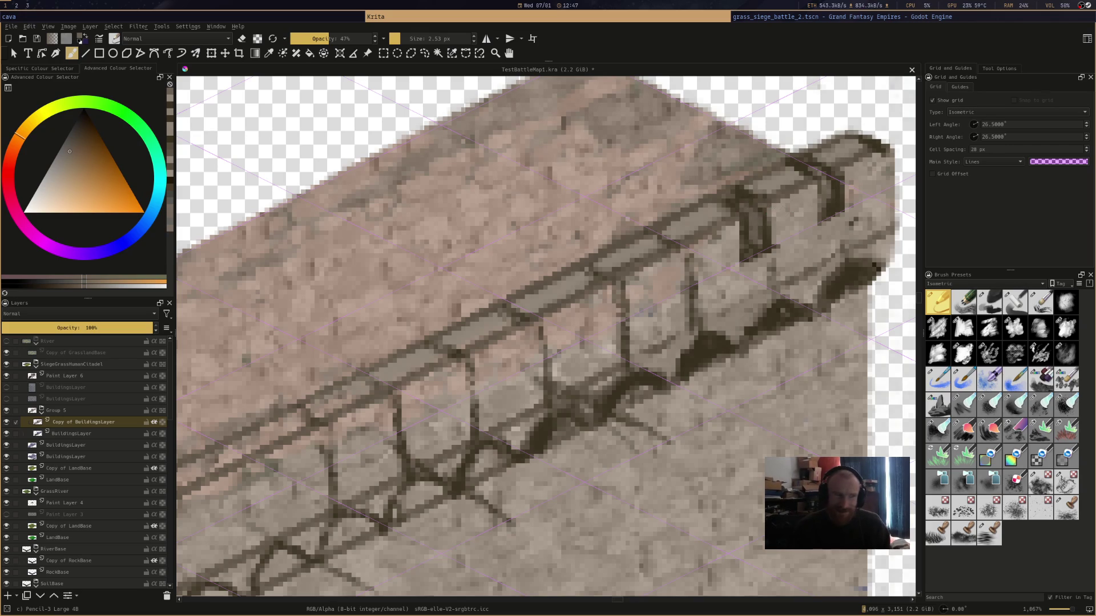
left_click(835, 204, "ctrl")
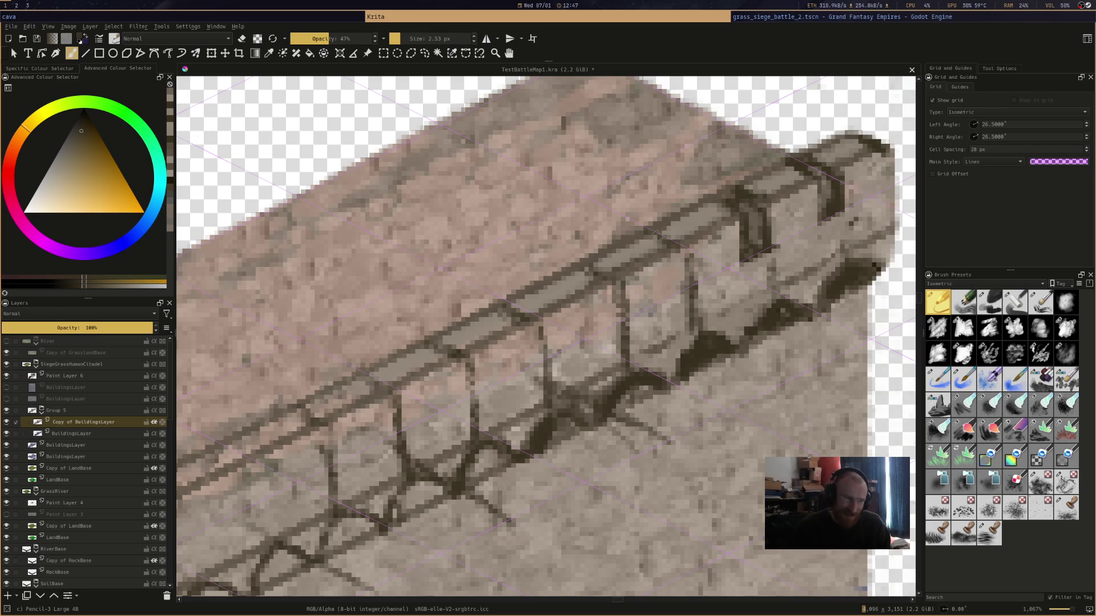
mouse_move(655, 232)
left_mouse_down()
mouse_move(674, 245)
mouse_move(677, 285)
mouse_move(677, 273)
mouse_move(635, 248)
mouse_move(661, 251)
mouse_move(674, 295)
left_mouse_up()
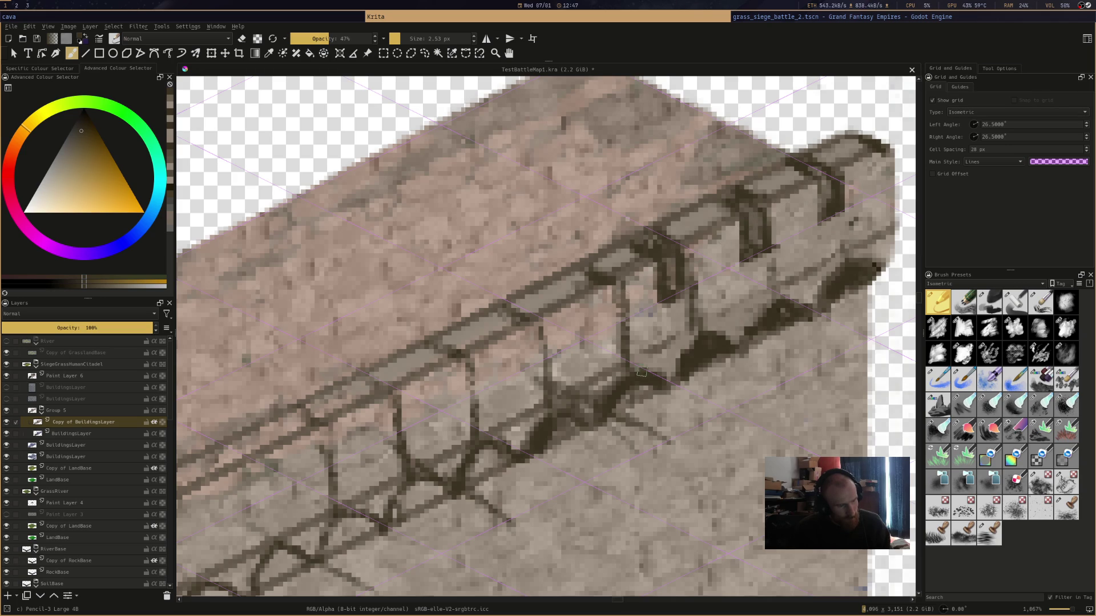
mouse_move(659, 232)
left_mouse_down()
mouse_move(687, 244)
mouse_move(691, 273)
left_mouse_up()
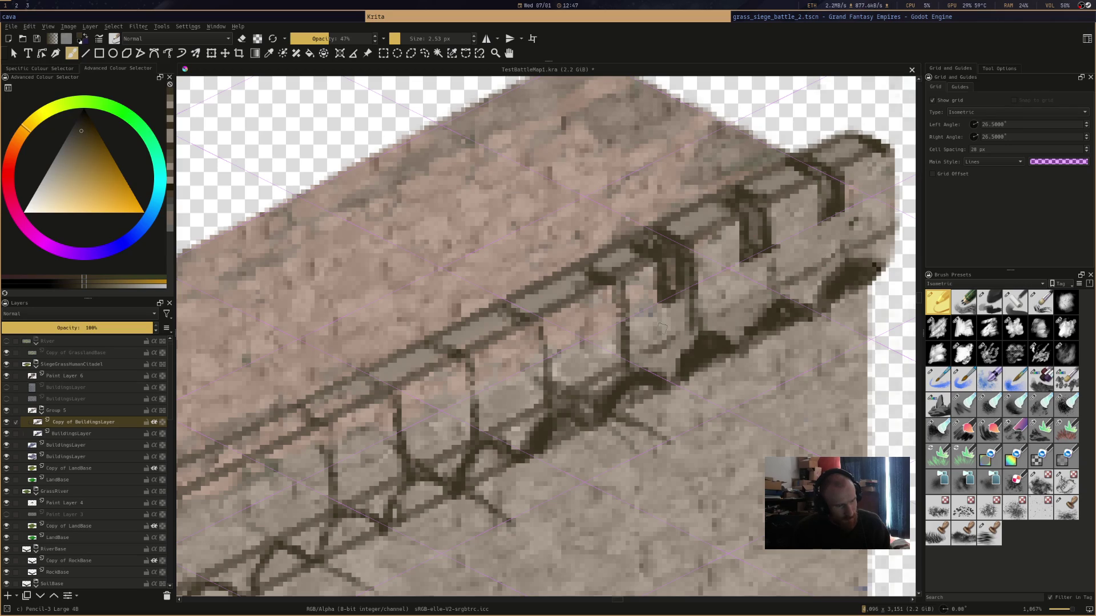
mouse_move(569, 270)
left_mouse_down()
mouse_move(599, 292)
mouse_move(598, 340)
left_mouse_up()
mouse_move(593, 299)
left_mouse_down()
mouse_move(592, 339)
mouse_move(614, 322)
mouse_move(606, 288)
mouse_move(616, 295)
left_mouse_up()
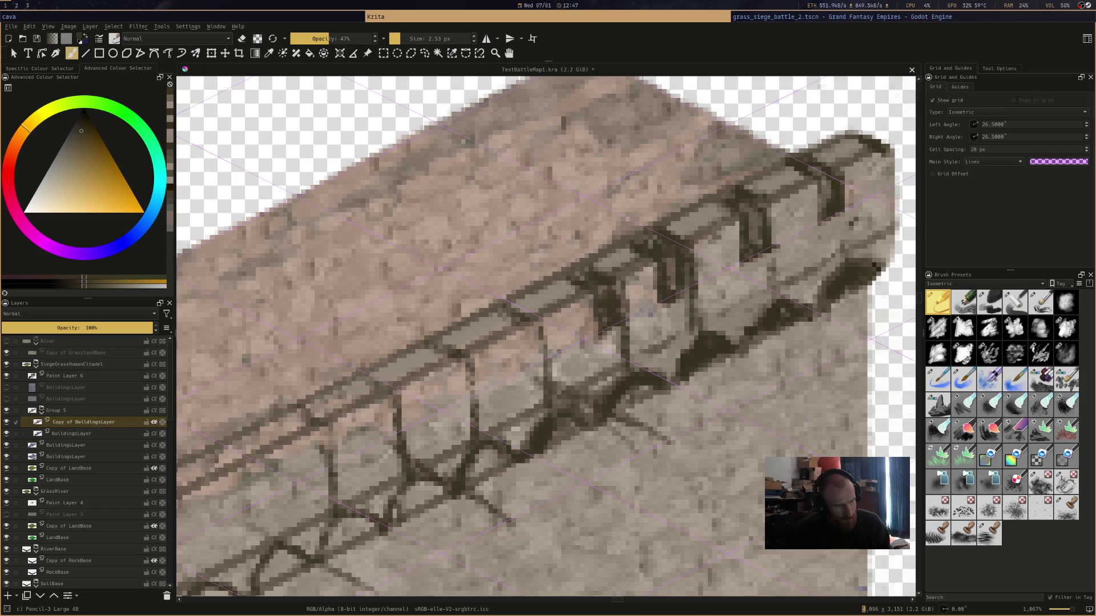
Pick a lighter brown and highlight the new dark posts
left_click(592, 282, "ctrl")
mouse_move(678, 249)
left_mouse_down()
mouse_move(665, 248)
mouse_move(676, 284)
left_mouse_up()
left_click_drag(750, 214, 752, 256)
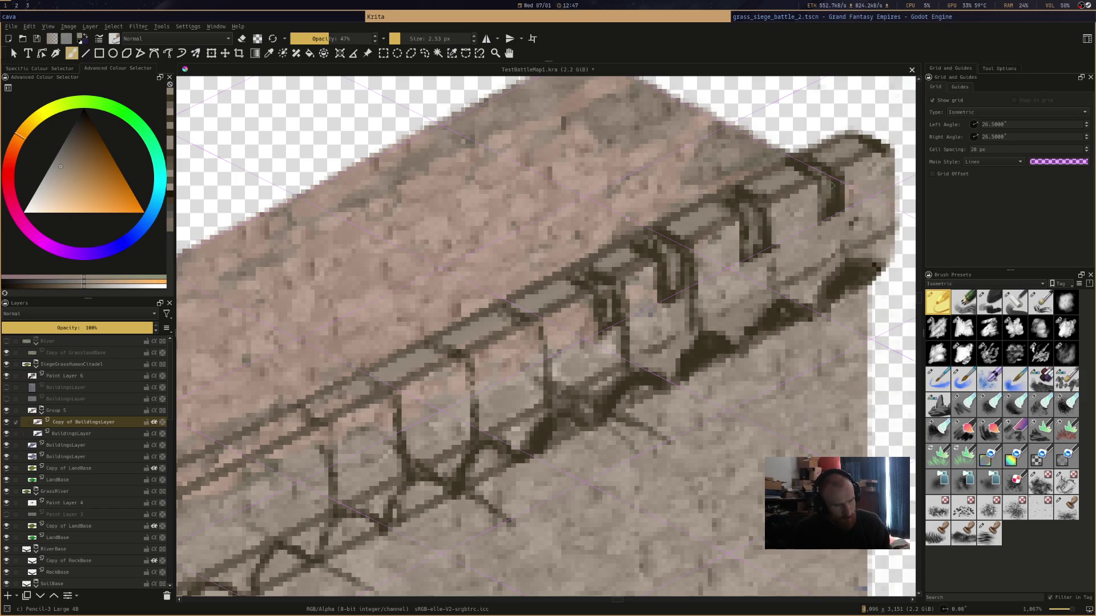
scroll(728, 332, "down", 10)
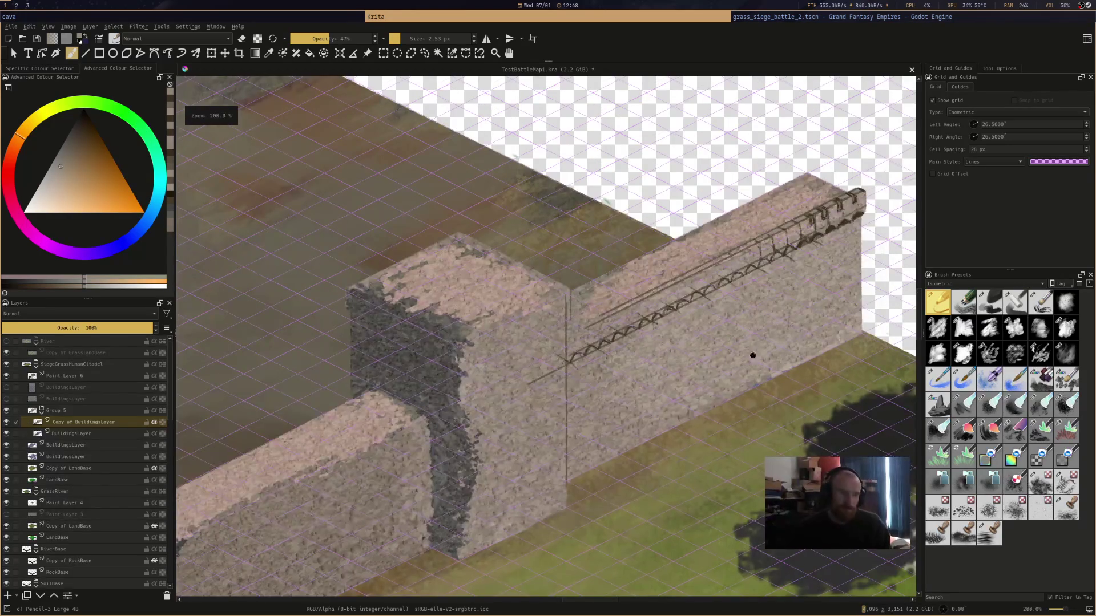
At 800%, draw and thicken bracket posts under the railing near the brackets
scroll(728, 332, "up", 5)
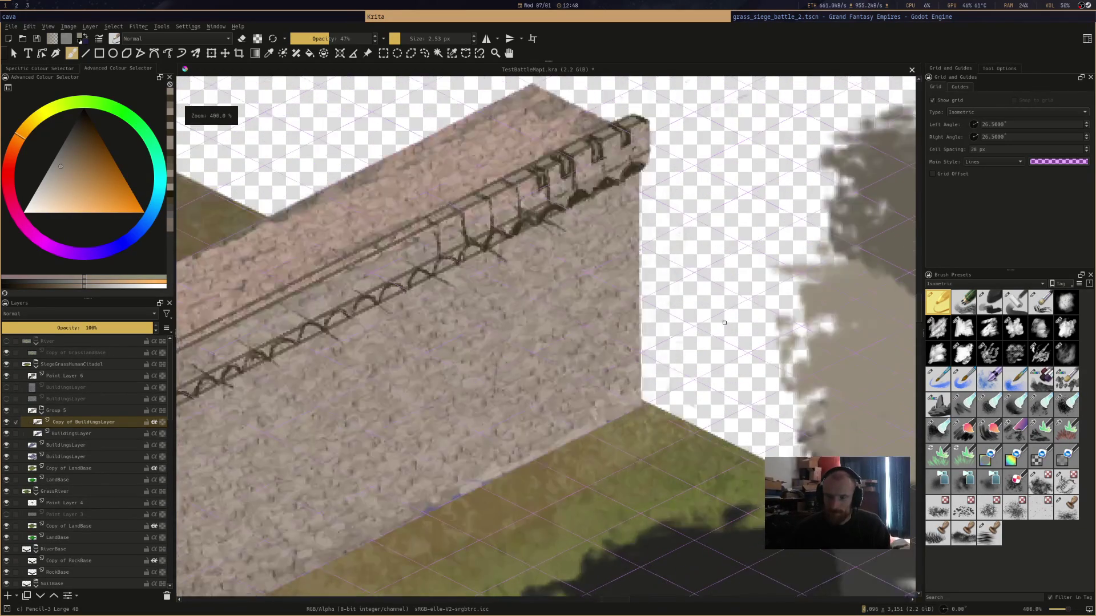
scroll(711, 341, "down", 5)
scroll(636, 273, "up", 7)
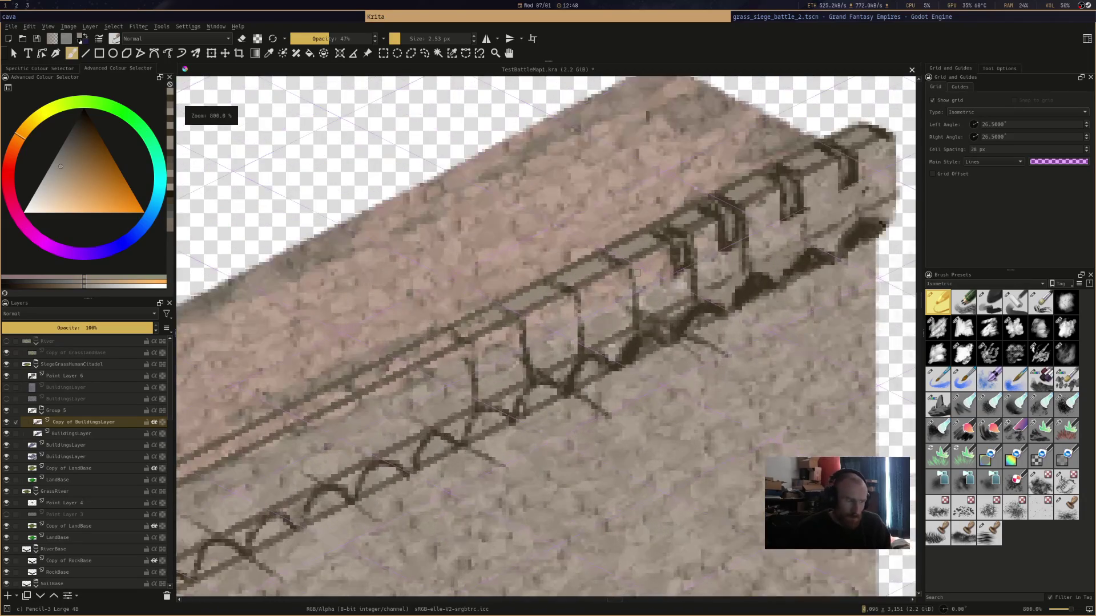
scroll(636, 273, "down", 7)
left_click(698, 314, "ctrl")
scroll(607, 260, "up", 7)
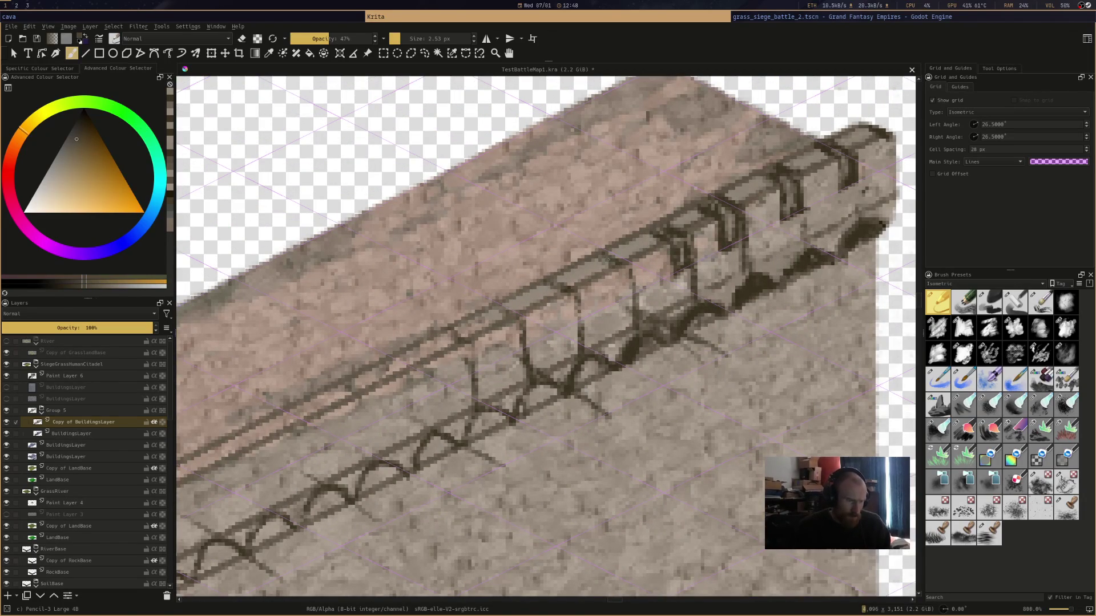
mouse_move(615, 267)
left_mouse_down()
mouse_move(615, 303)
mouse_move(632, 294)
mouse_move(568, 317)
mouse_move(567, 328)
left_mouse_up()
left_click_drag(568, 290, 569, 324)
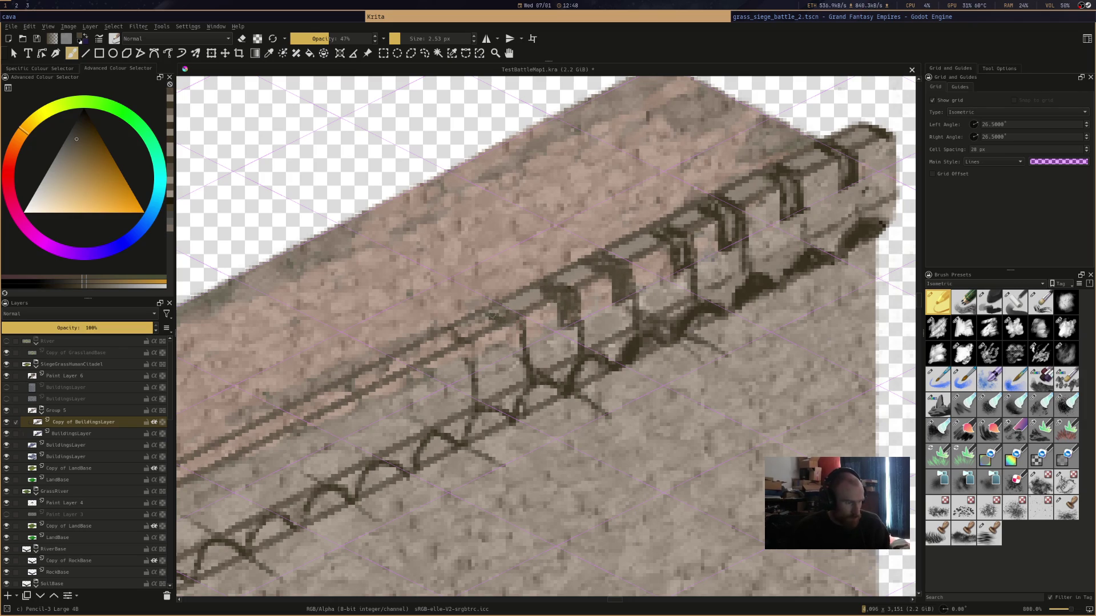
mouse_move(504, 315)
left_mouse_down()
mouse_move(509, 357)
mouse_move(519, 319)
mouse_move(513, 349)
left_mouse_up()
mouse_move(448, 330)
left_mouse_down()
mouse_move(437, 346)
mouse_move(453, 342)
mouse_move(457, 374)
mouse_move(466, 349)
mouse_move(454, 349)
left_mouse_up()
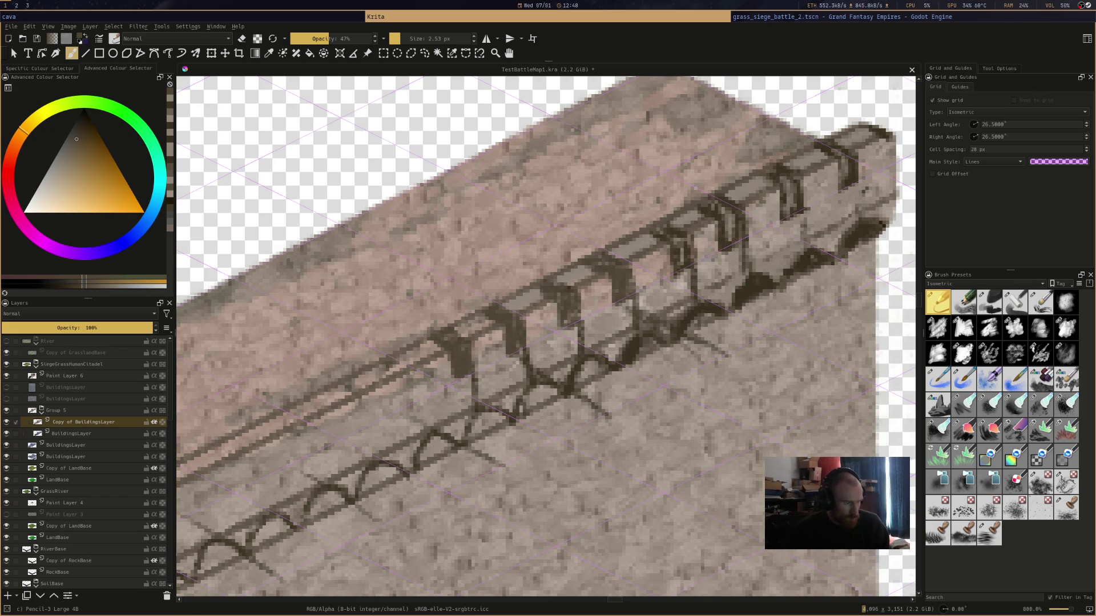
Add five more vertical bracket posts moving left, plus a short rail segment
left_click_drag(427, 375, 426, 425)
left_click_drag(372, 395, 371, 460)
mouse_move(317, 428)
left_mouse_down()
mouse_move(325, 490)
mouse_move(318, 469)
left_mouse_up()
left_click_drag(264, 448, 266, 508)
mouse_move(206, 482)
left_mouse_down()
mouse_move(210, 546)
mouse_move(213, 531)
left_mouse_up()
mouse_move(399, 353)
left_mouse_down()
mouse_move(426, 368)
mouse_move(424, 379)
left_mouse_up()
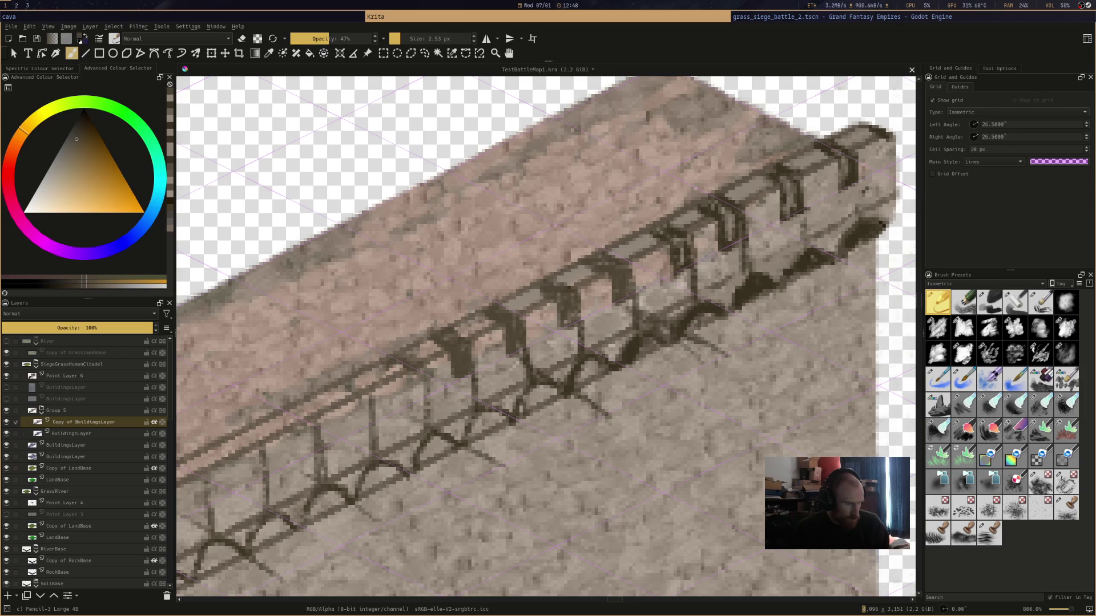
scroll(490, 311, "down", 4)
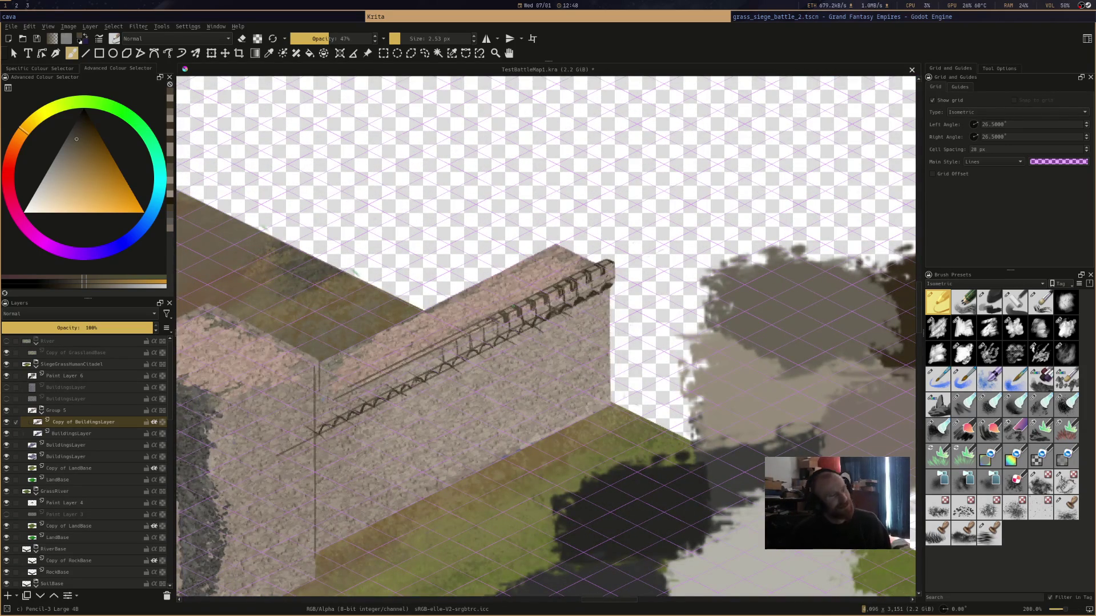
Pencil more rail segments and bracket posts leftward along the parapet
left_click_drag(490, 311, 615, 280)
scroll(618, 315, "up", 3)
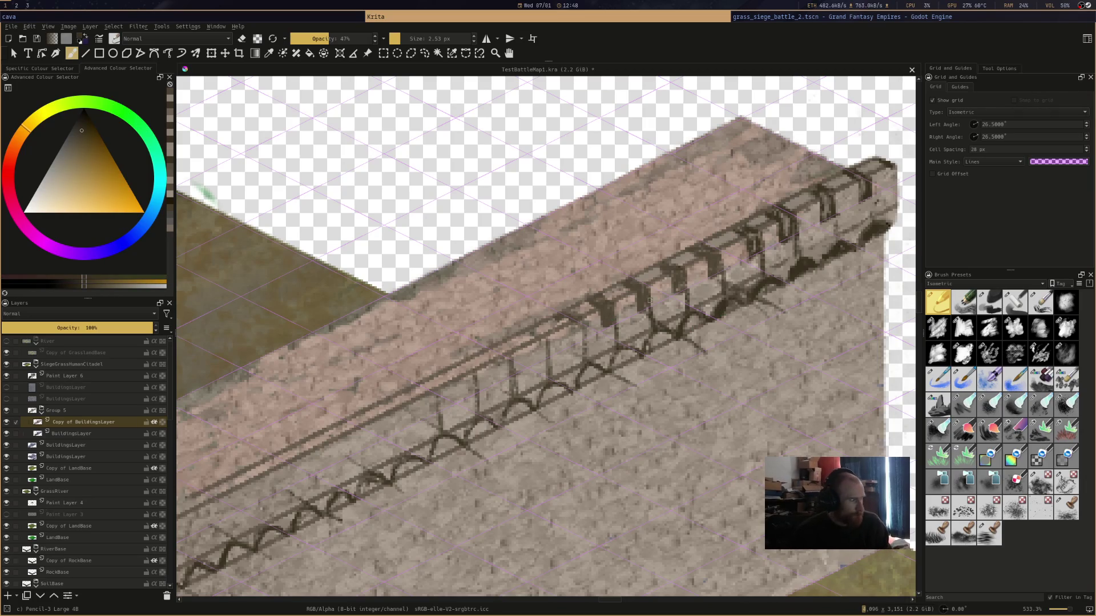
scroll(590, 351, "up", 4)
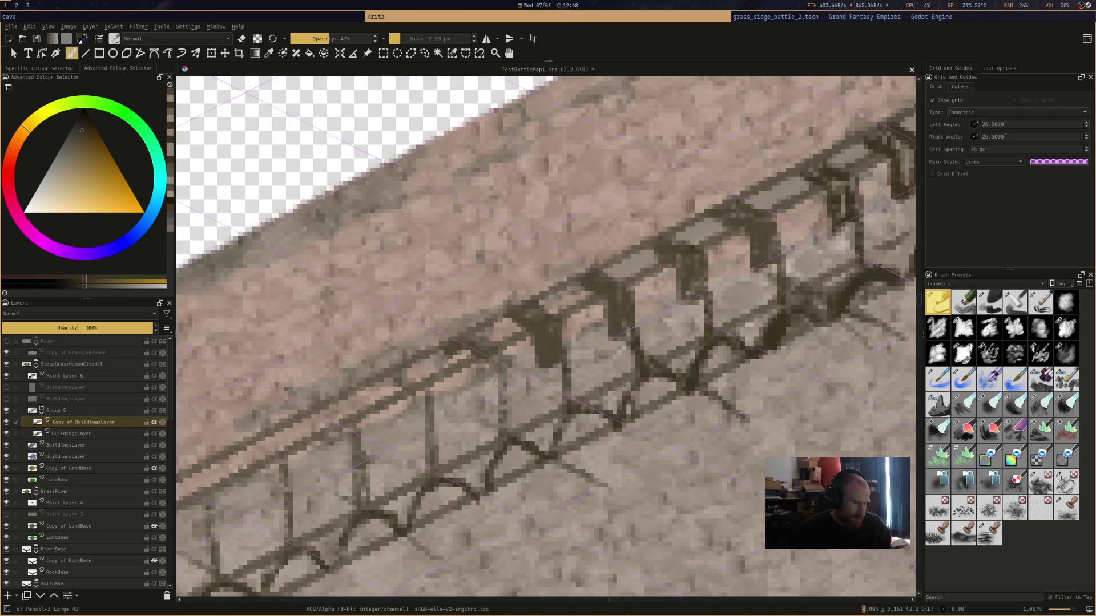
mouse_move(460, 346)
left_mouse_down()
mouse_move(483, 358)
mouse_move(474, 361)
left_mouse_up()
mouse_move(492, 356)
left_mouse_down()
mouse_move(486, 407)
mouse_move(448, 352)
mouse_move(473, 359)
mouse_move(489, 397)
left_mouse_up()
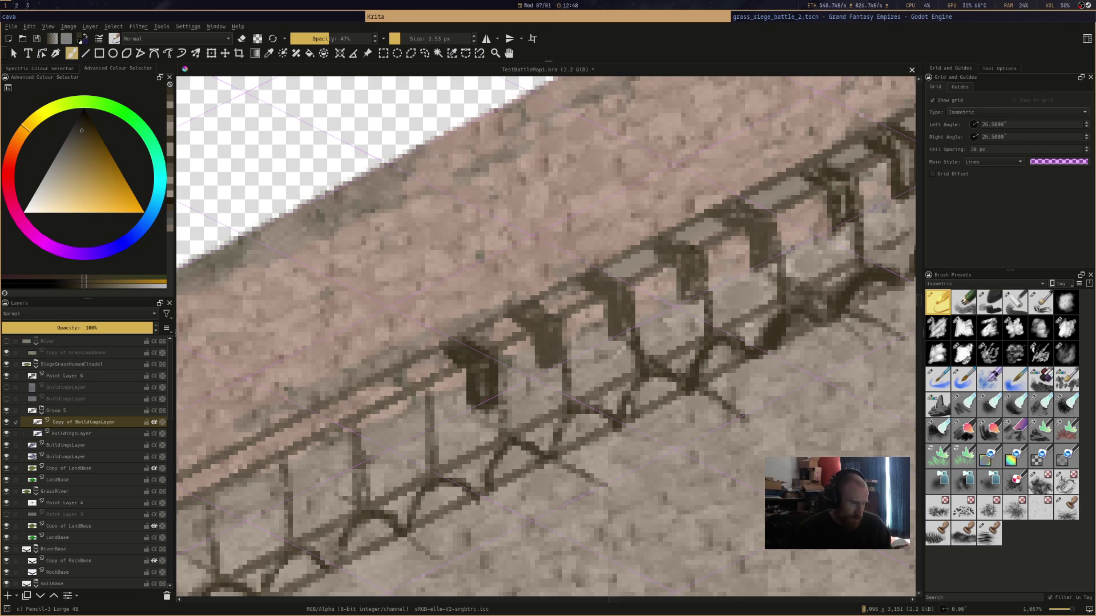
mouse_move(421, 386)
left_mouse_down()
mouse_move(427, 430)
mouse_move(409, 438)
mouse_move(403, 405)
mouse_move(384, 388)
mouse_move(394, 379)
mouse_move(421, 398)
mouse_move(411, 431)
left_mouse_up()
mouse_move(323, 408)
left_mouse_down()
mouse_move(349, 426)
mouse_move(351, 471)
mouse_move(313, 429)
mouse_move(319, 416)
mouse_move(349, 463)
mouse_move(330, 461)
left_mouse_up()
mouse_move(263, 444)
left_mouse_down()
mouse_move(286, 463)
mouse_move(274, 511)
mouse_move(265, 470)
mouse_move(242, 457)
mouse_move(271, 448)
mouse_move(275, 468)
left_mouse_up()
Add another fence post with a short rail, then pan to show the tower and wall
scroll(274, 468, "down", 7)
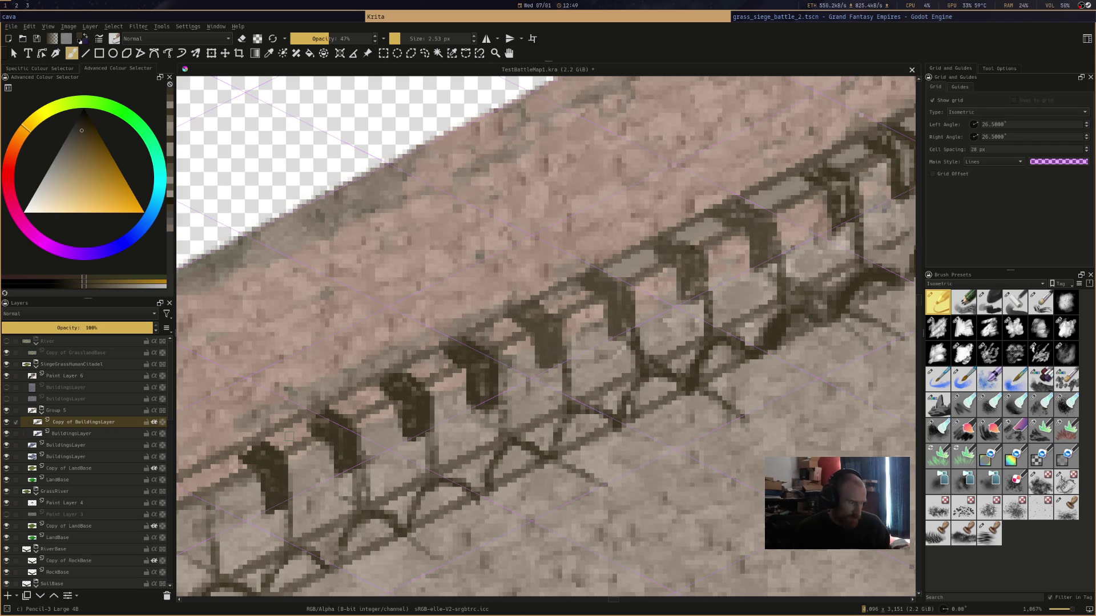
scroll(412, 444, "up", 3)
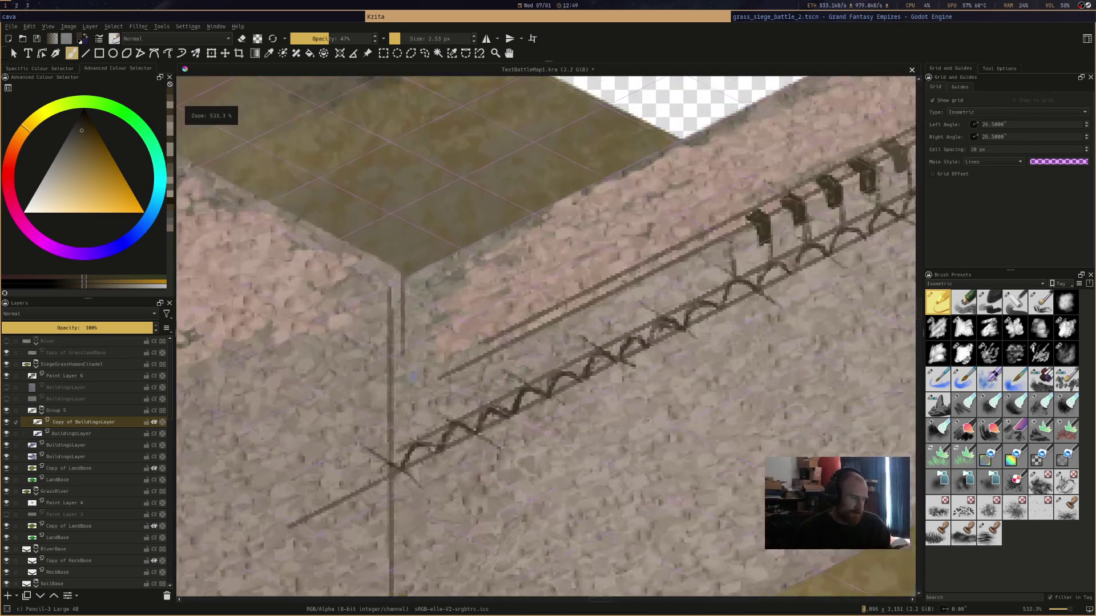
scroll(625, 351, "up", 1)
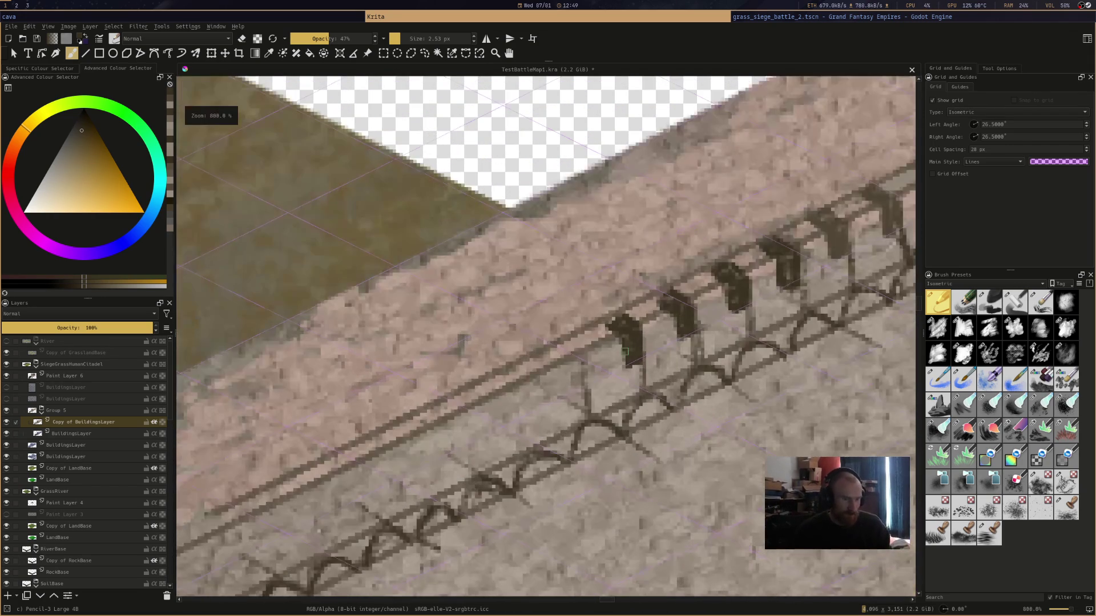
mouse_move(575, 350)
left_mouse_down()
mouse_move(557, 343)
mouse_move(574, 357)
mouse_move(581, 394)
mouse_move(579, 368)
mouse_move(561, 394)
mouse_move(567, 384)
mouse_move(548, 347)
mouse_move(578, 374)
left_mouse_up()
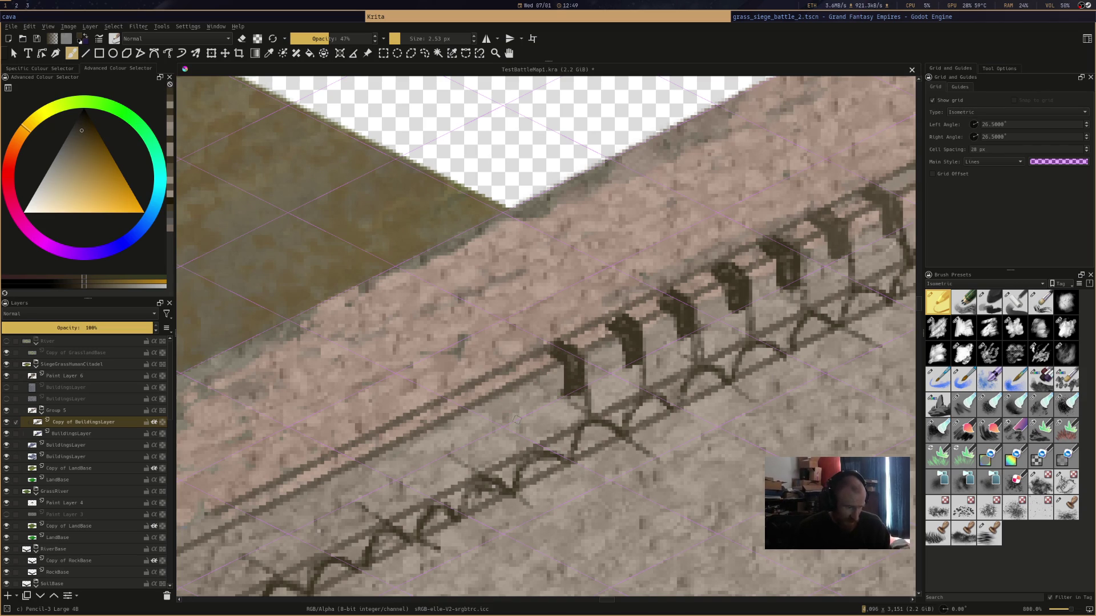
mouse_move(530, 396)
left_mouse_down()
mouse_move(528, 439)
mouse_move(530, 387)
mouse_move(530, 450)
mouse_move(507, 372)
mouse_move(513, 382)
mouse_move(496, 376)
mouse_move(518, 412)
left_mouse_up()
scroll(519, 412, "down", 4)
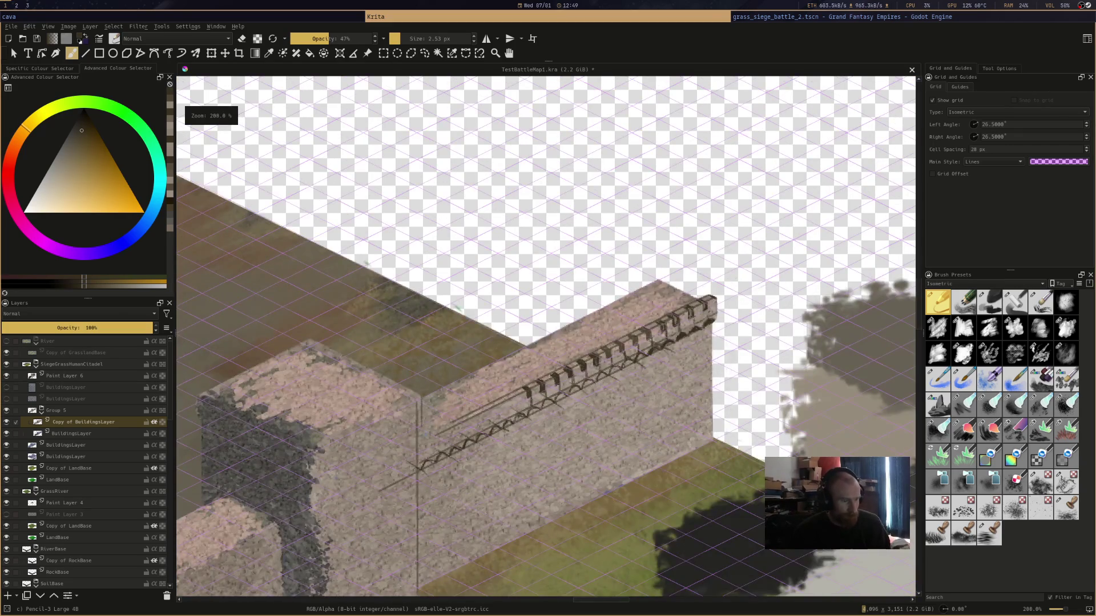
mouse_move(511, 445)
left_mouse_down()
mouse_move(625, 366)
mouse_move(690, 360)
left_mouse_up()
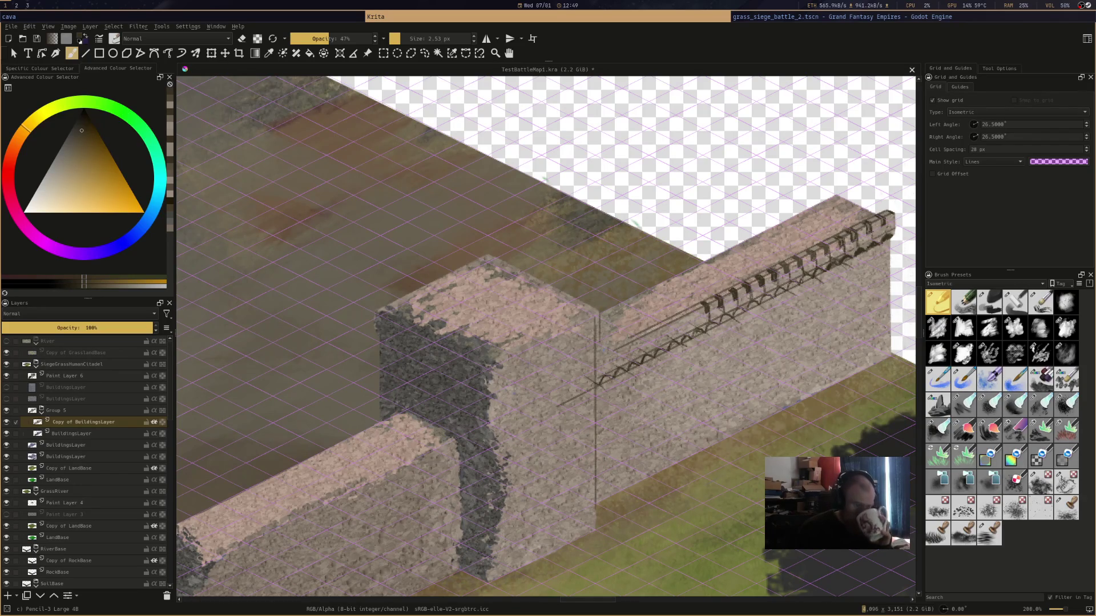
Draw dark bracket posts along the parapet, working left toward the wall's corner
scroll(692, 371, "down", 1)
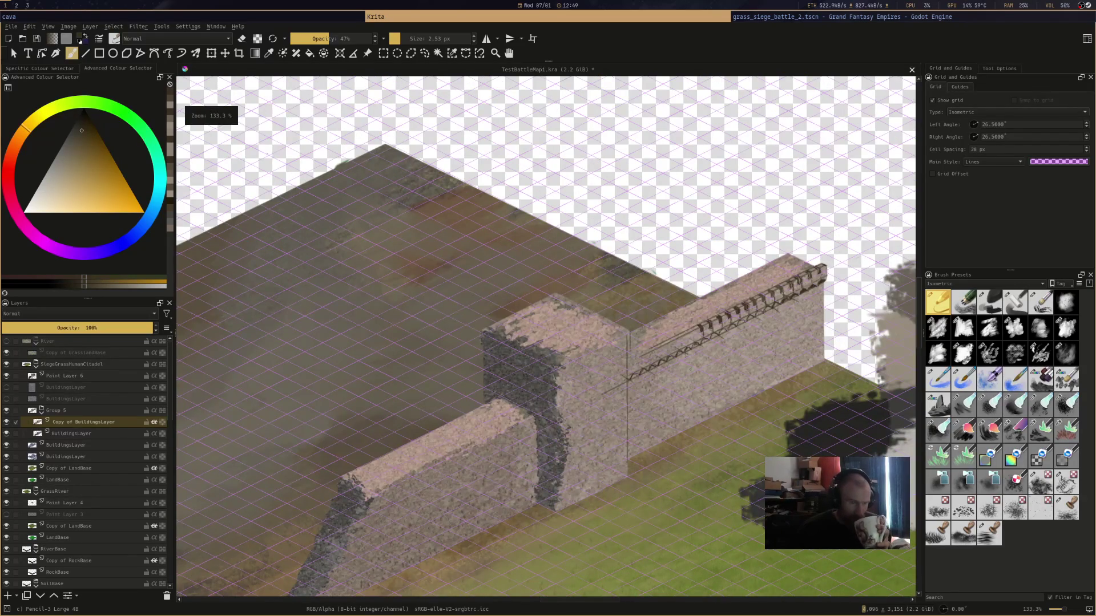
scroll(685, 345, "down", 2)
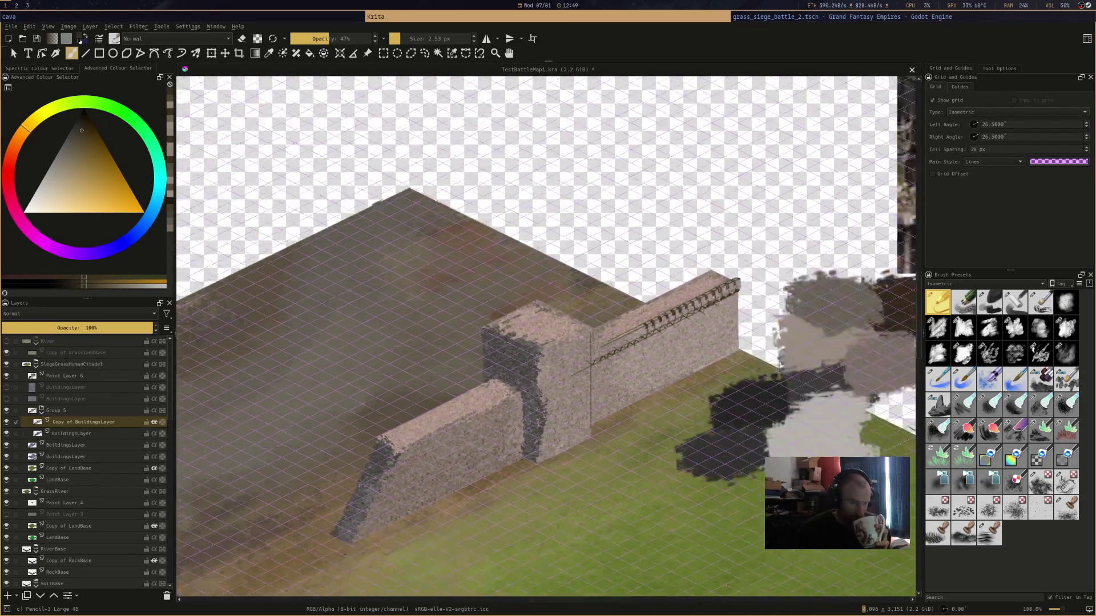
scroll(684, 345, "up", 5)
scroll(684, 345, "up", 1)
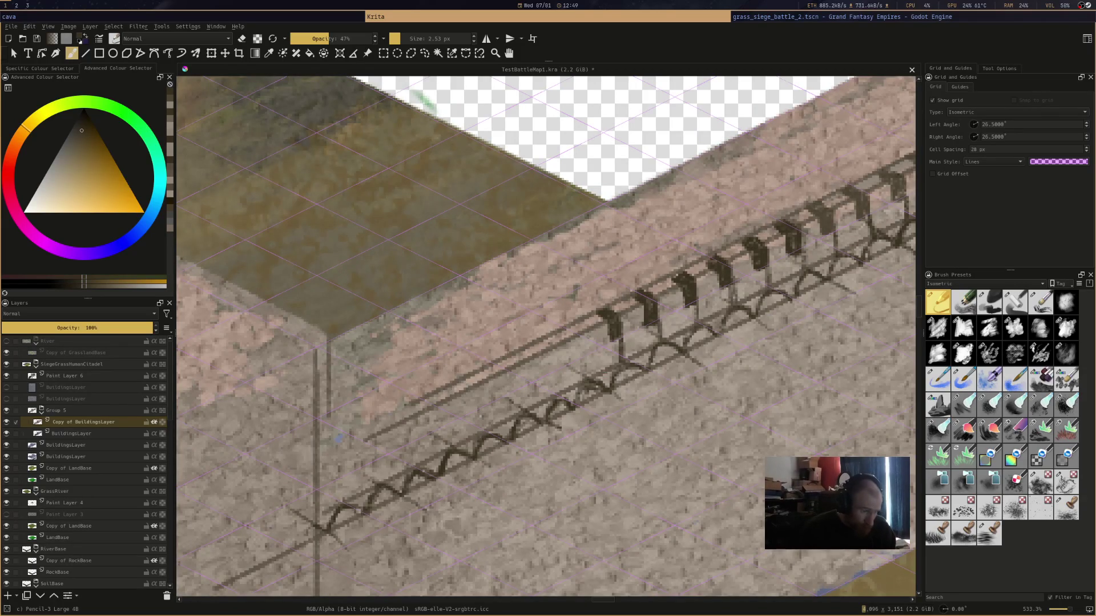
mouse_move(582, 340)
left_mouse_down()
mouse_move(582, 374)
mouse_move(554, 370)
mouse_move(553, 344)
left_mouse_up()
mouse_move(520, 383)
left_mouse_down()
mouse_move(523, 409)
mouse_move(519, 384)
left_mouse_up()
mouse_move(479, 417)
left_mouse_down()
mouse_move(484, 433)
mouse_move(449, 433)
left_mouse_up()
mouse_move(446, 401)
left_mouse_down()
mouse_move(448, 444)
mouse_move(408, 430)
mouse_move(409, 468)
mouse_move(375, 431)
mouse_move(376, 481)
mouse_move(335, 501)
left_mouse_up()
Extend the arched parapet rails leftward, darken one bracket post, and save the document
left_click_drag(376, 437, 331, 460)
left_click_drag(399, 408, 320, 450)
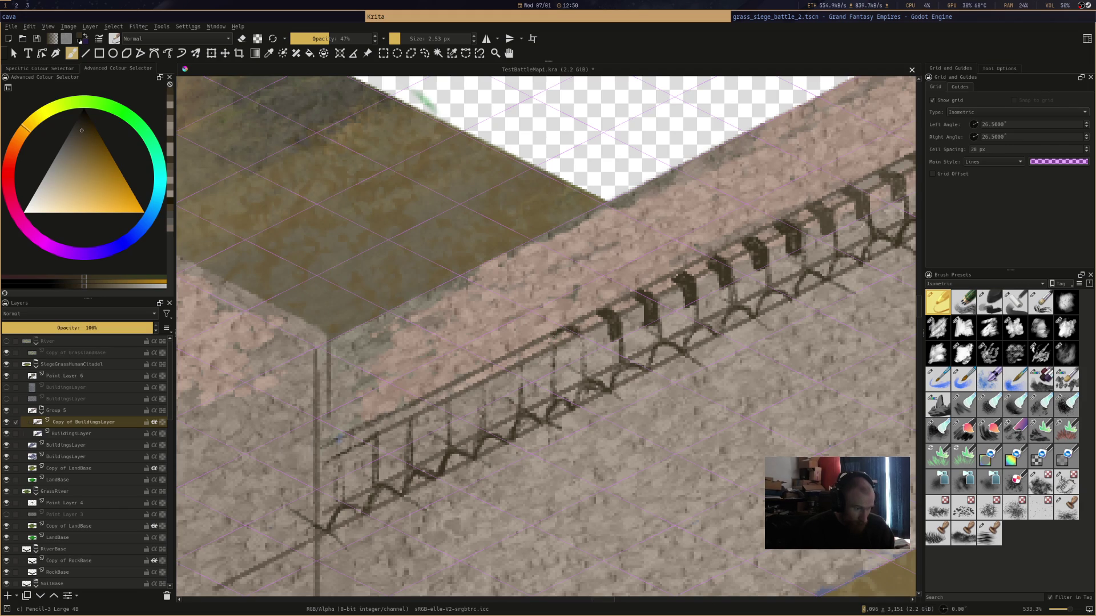
mouse_move(568, 338)
left_mouse_down()
mouse_move(575, 359)
mouse_move(567, 331)
left_mouse_up()
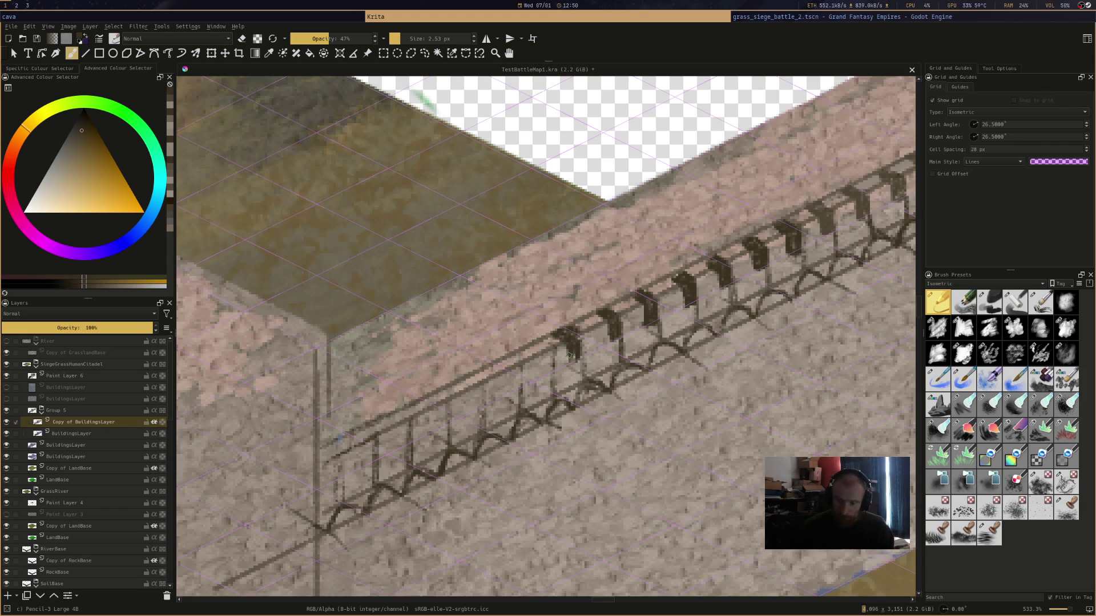
key("ctrl+s")
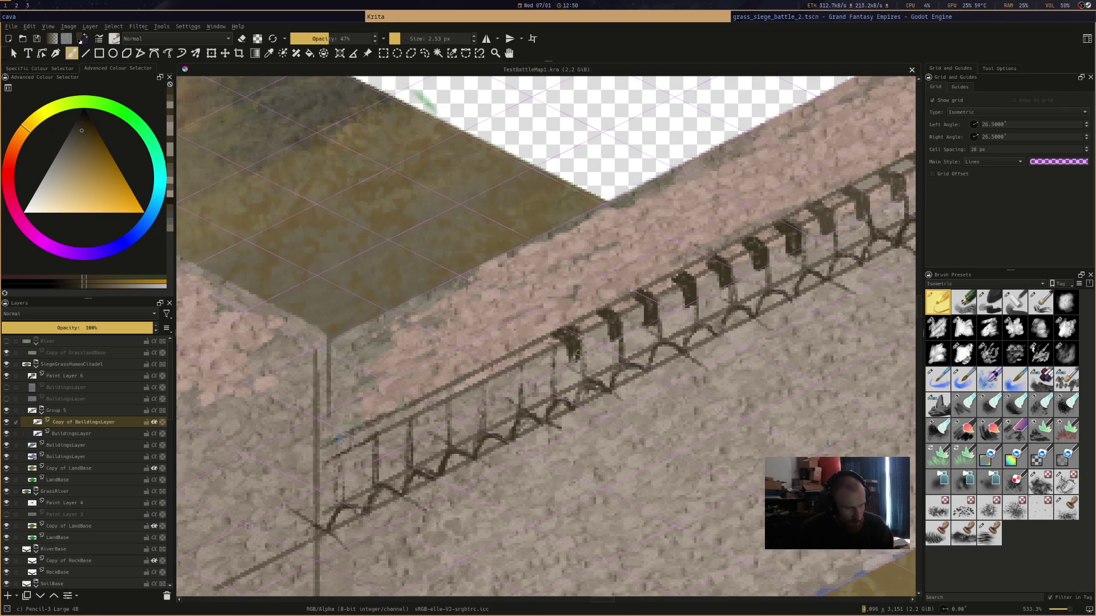
Sample the stone and dark bracket colours, then paint a dark bracket with an arch along the parapet
left_click(573, 357)
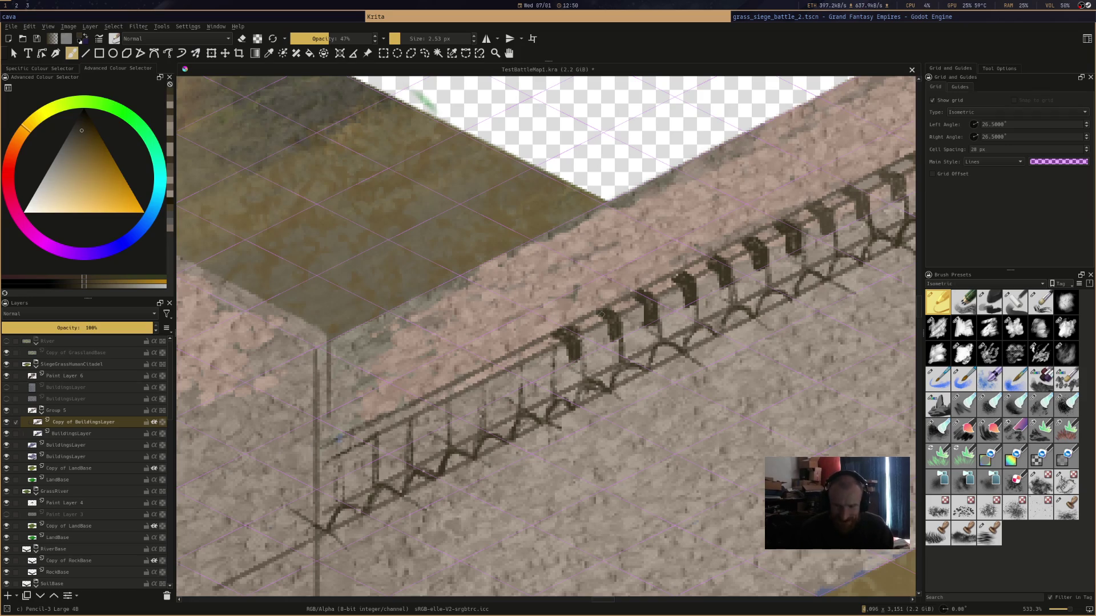
left_click(582, 297, "ctrl")
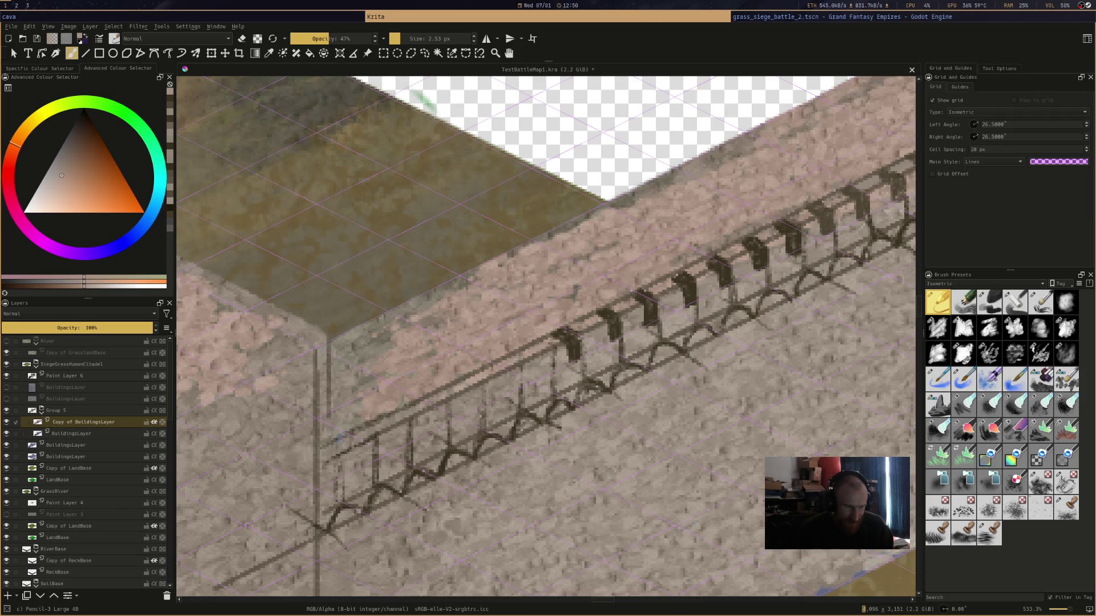
left_click(574, 349, "ctrl")
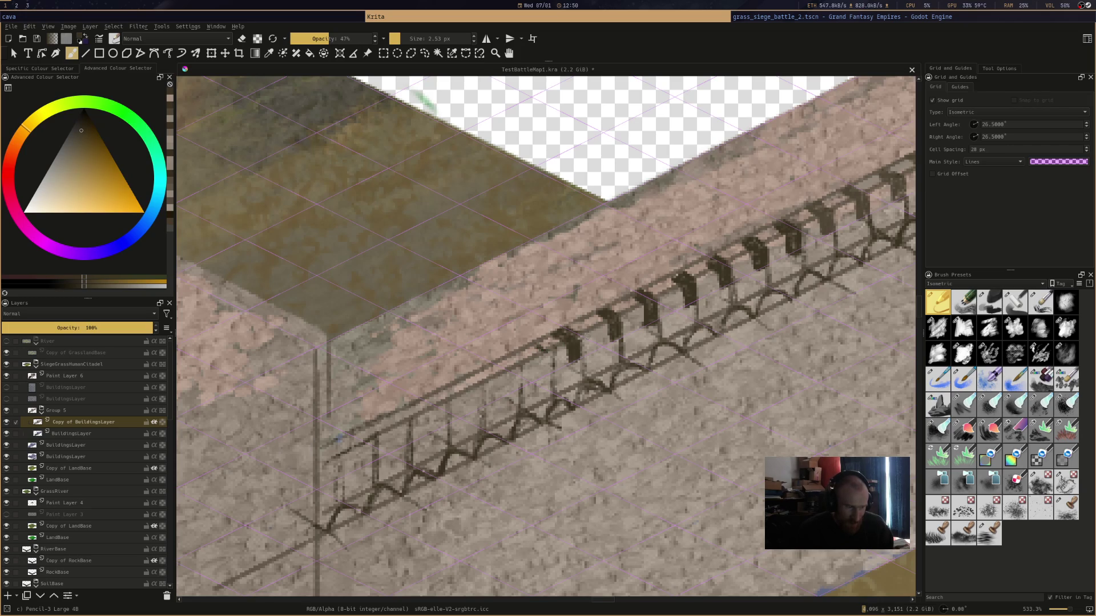
mouse_move(547, 355)
left_mouse_down()
mouse_move(540, 378)
mouse_move(534, 350)
mouse_move(498, 365)
mouse_move(517, 388)
mouse_move(514, 372)
mouse_move(459, 382)
mouse_move(476, 415)
mouse_move(483, 388)
mouse_move(430, 398)
mouse_move(438, 428)
mouse_move(439, 402)
mouse_move(442, 425)
mouse_move(391, 418)
mouse_move(404, 448)
mouse_move(403, 427)
mouse_move(351, 436)
mouse_move(374, 462)
mouse_move(375, 441)
left_mouse_up()
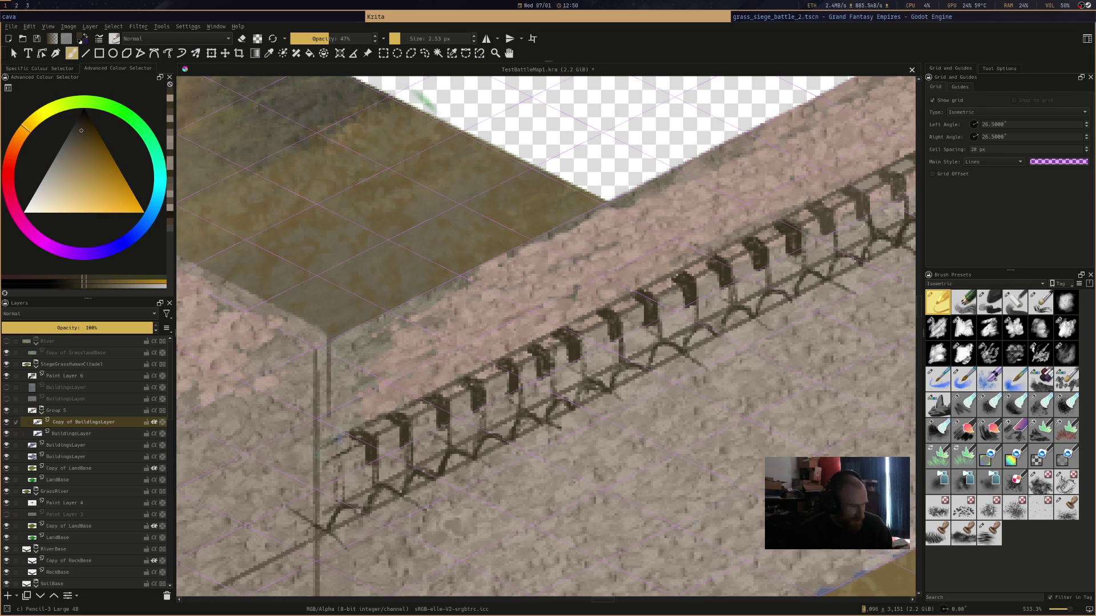
mouse_move(337, 446)
left_mouse_down()
mouse_move(322, 452)
mouse_move(337, 480)
mouse_move(326, 484)
mouse_move(320, 450)
left_mouse_up()
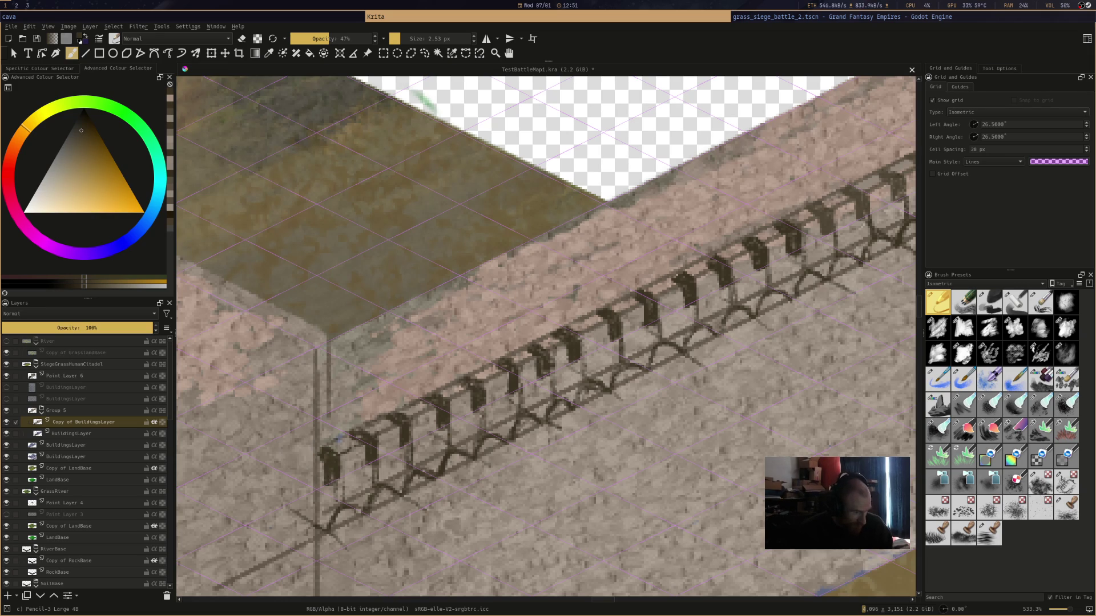
key("minus")
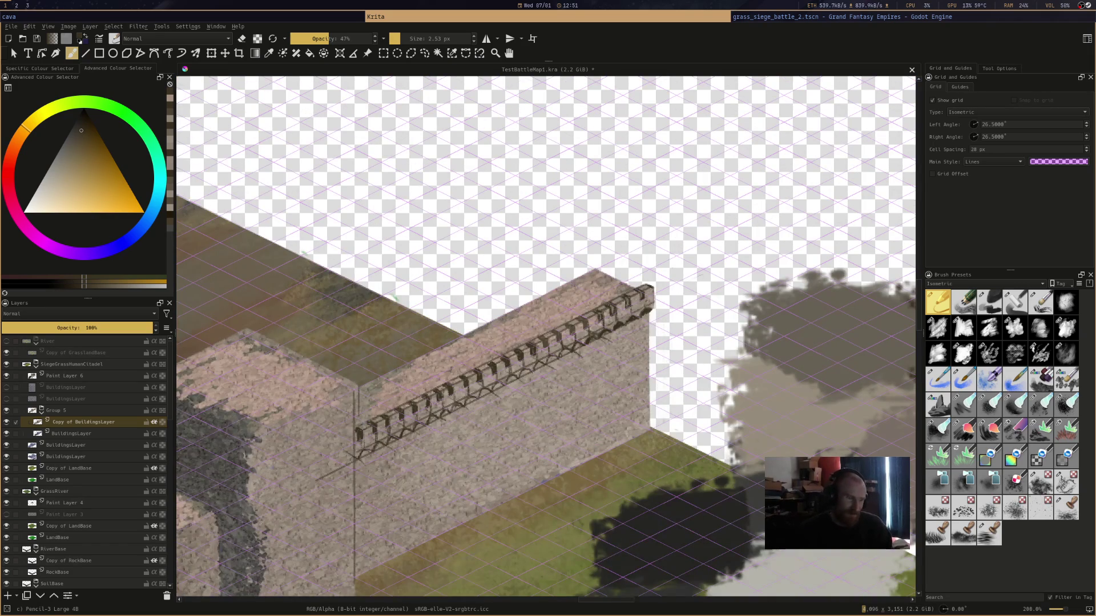
key("plus")
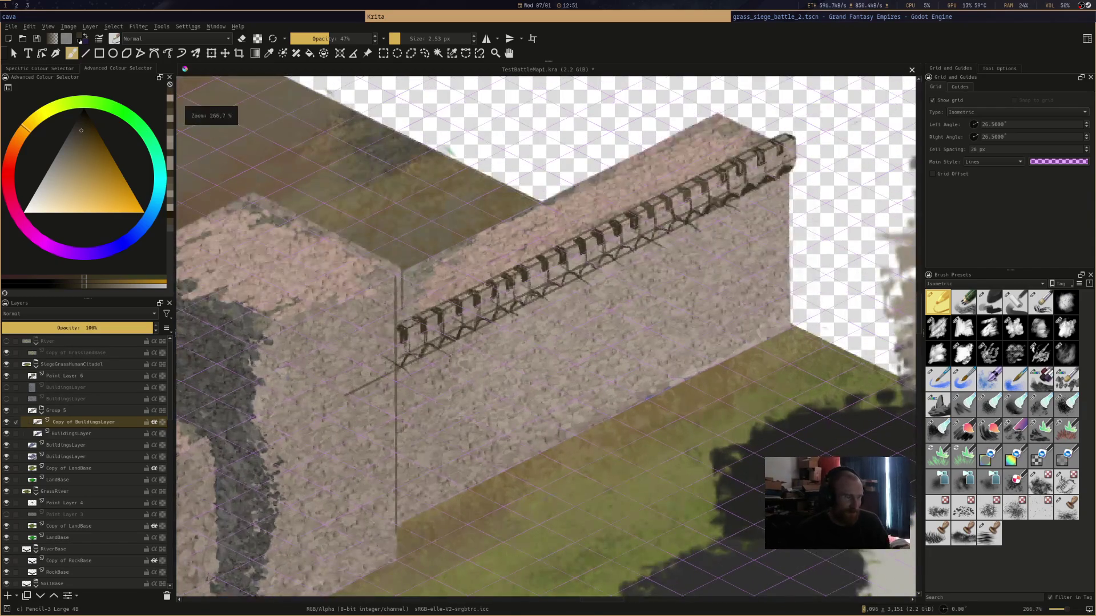
key("minus")
key("minus")
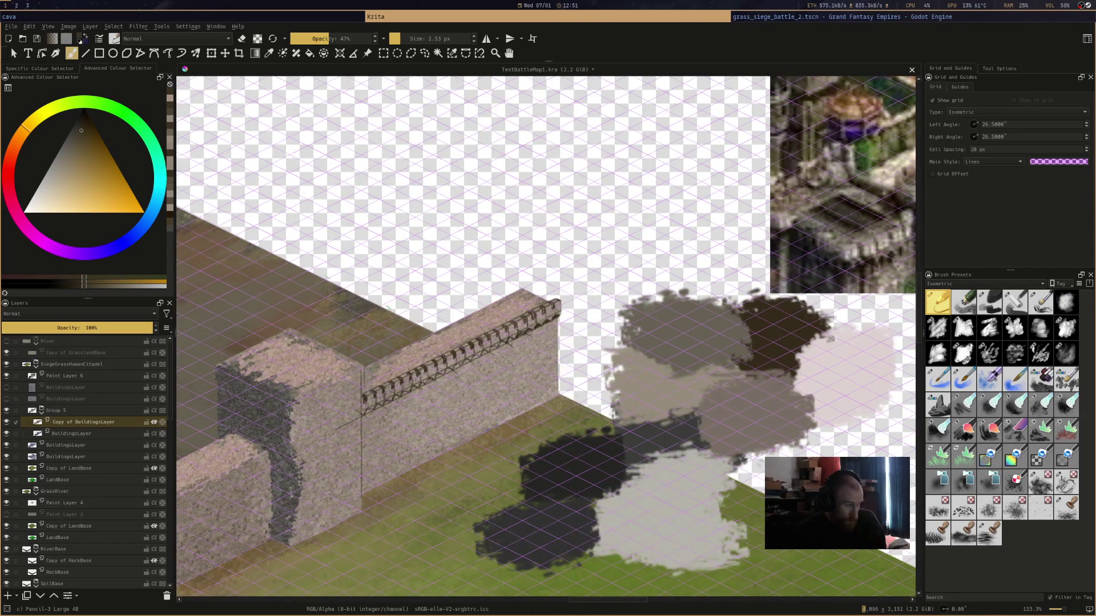
key("minus")
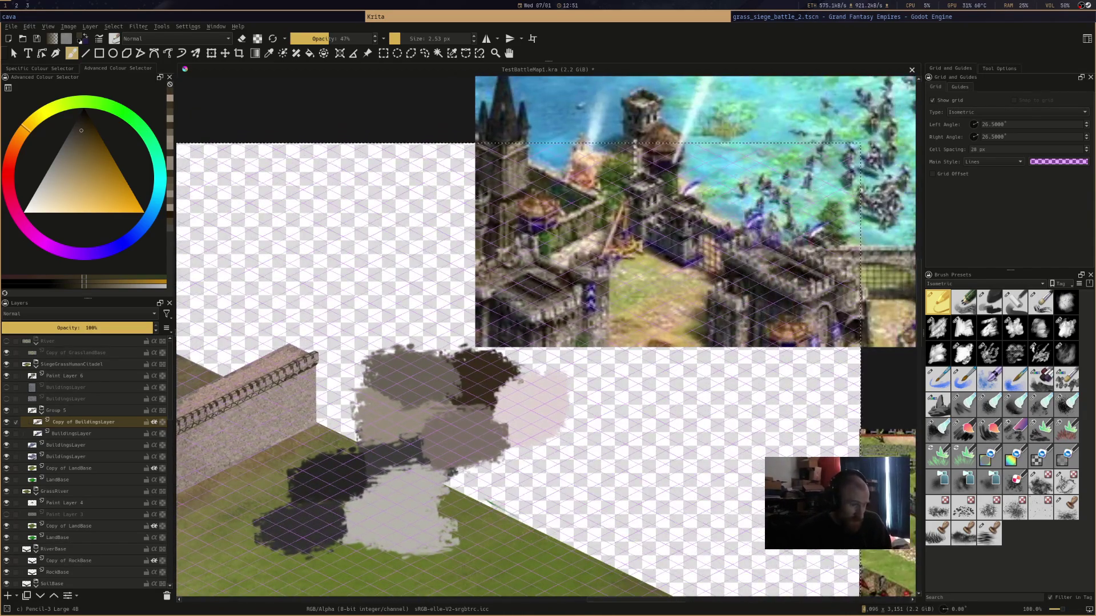
left_click_drag(765, 338, 526, 427)
scroll(722, 272, "up", 1)
left_click_drag(778, 308, 710, 265)
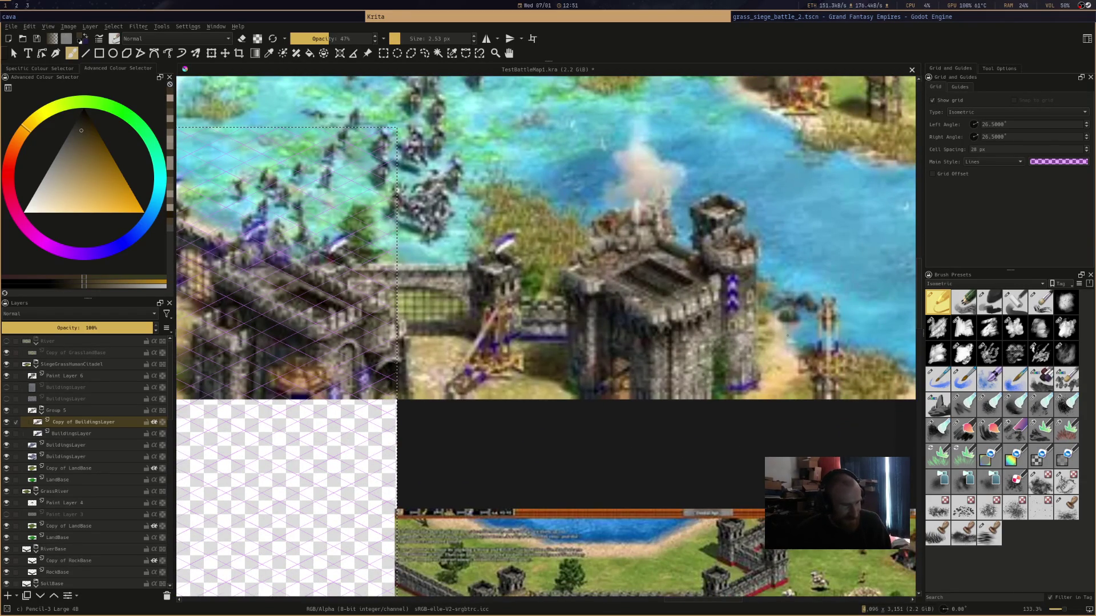
scroll(546, 278, "down", 3)
left_click_drag(546, 278, 585, 236)
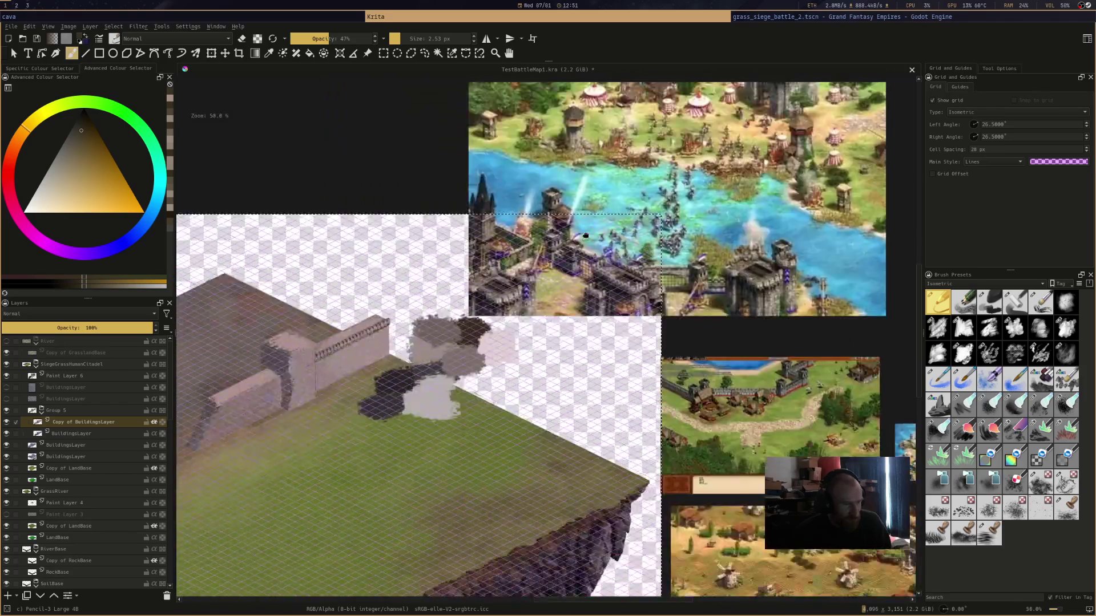
scroll(586, 235, "up", 1)
scroll(586, 235, "down", 1)
scroll(585, 236, "up", 2)
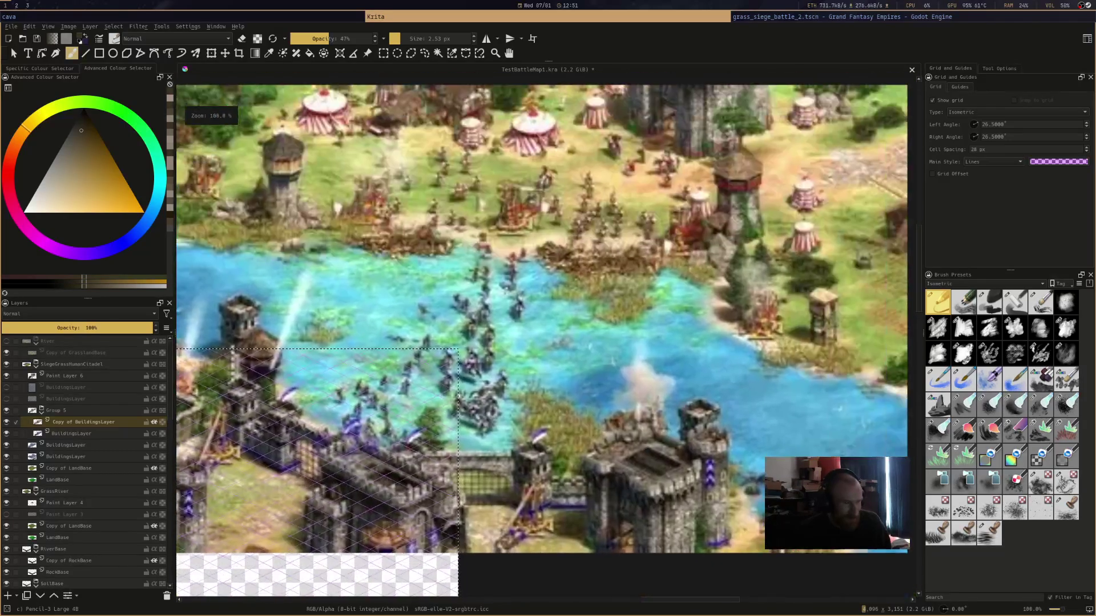
scroll(543, 337, "down", 1)
scroll(542, 337, "up", 2)
scroll(799, 114, "up", 2)
scroll(799, 114, "down", 1)
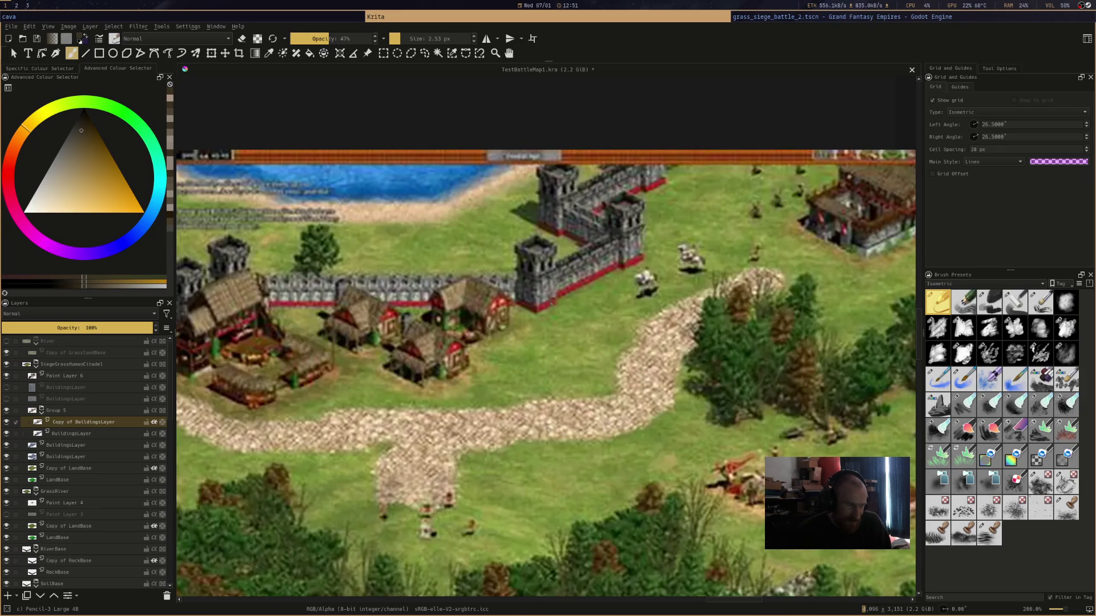
scroll(552, 303, "down", 2)
scroll(655, 260, "up", 2)
scroll(655, 260, "down", 2)
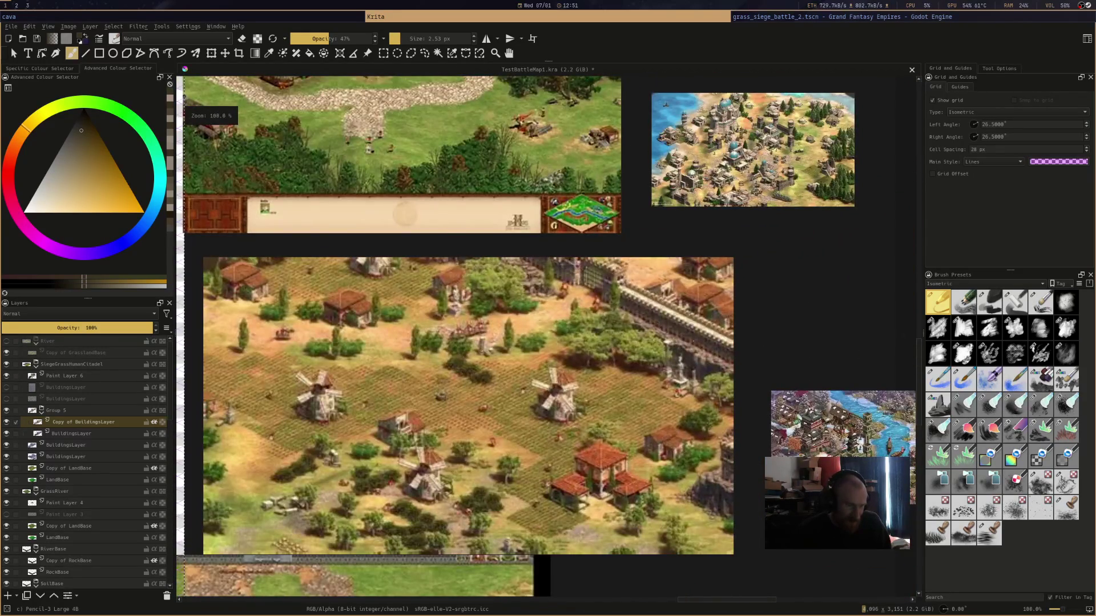
scroll(548, 337, "up", 4)
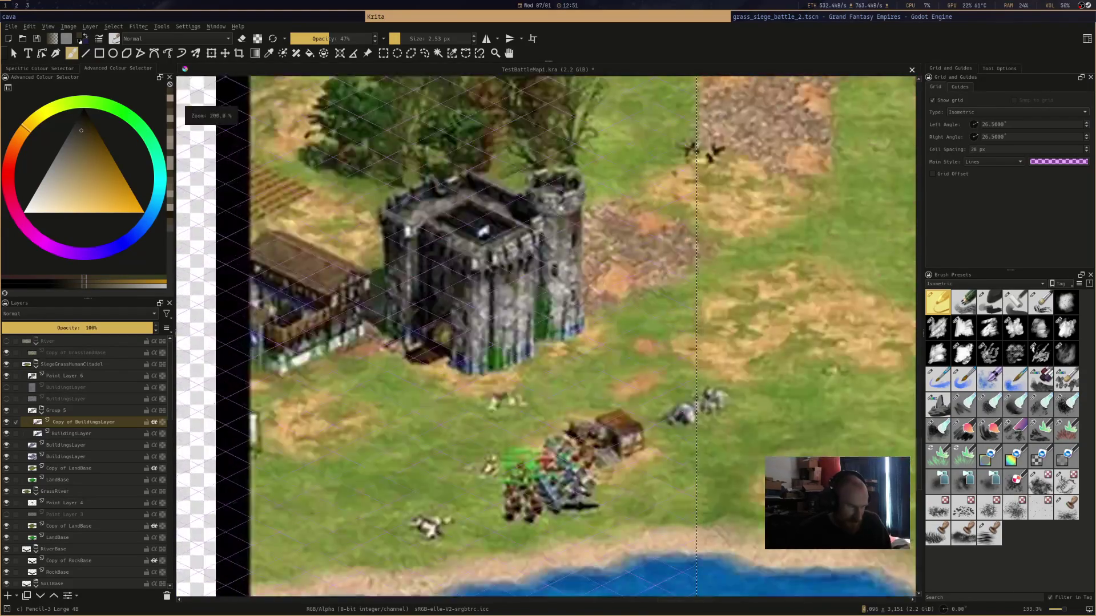
scroll(546, 337, "down", 5)
scroll(546, 336, "up", 5)
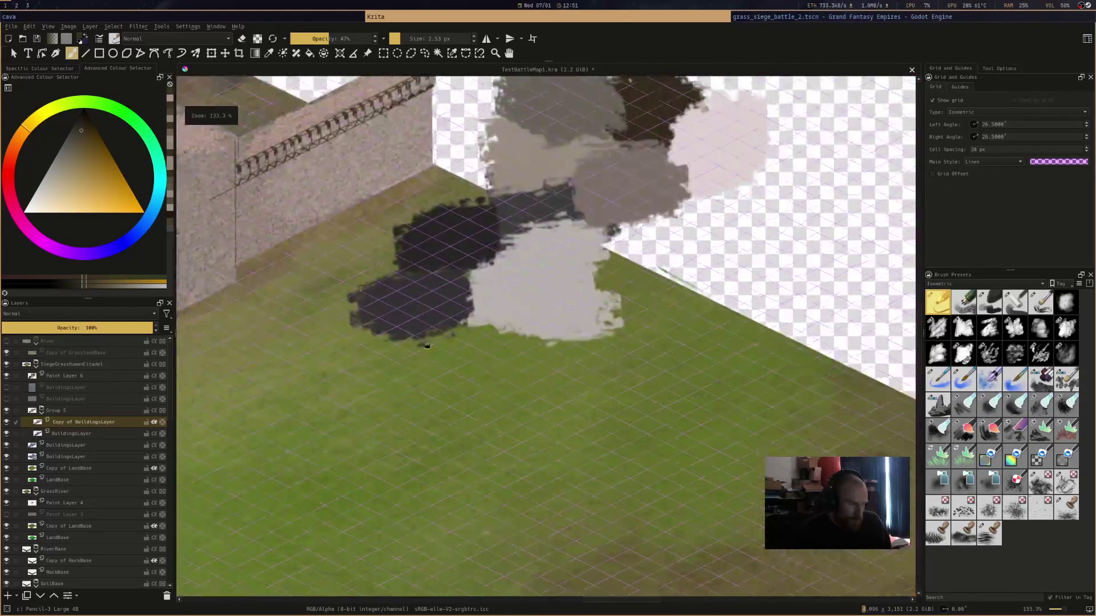
Bring the wall's far end into view and sketch a vertical line at its right end
left_click_drag(548, 337, 710, 457)
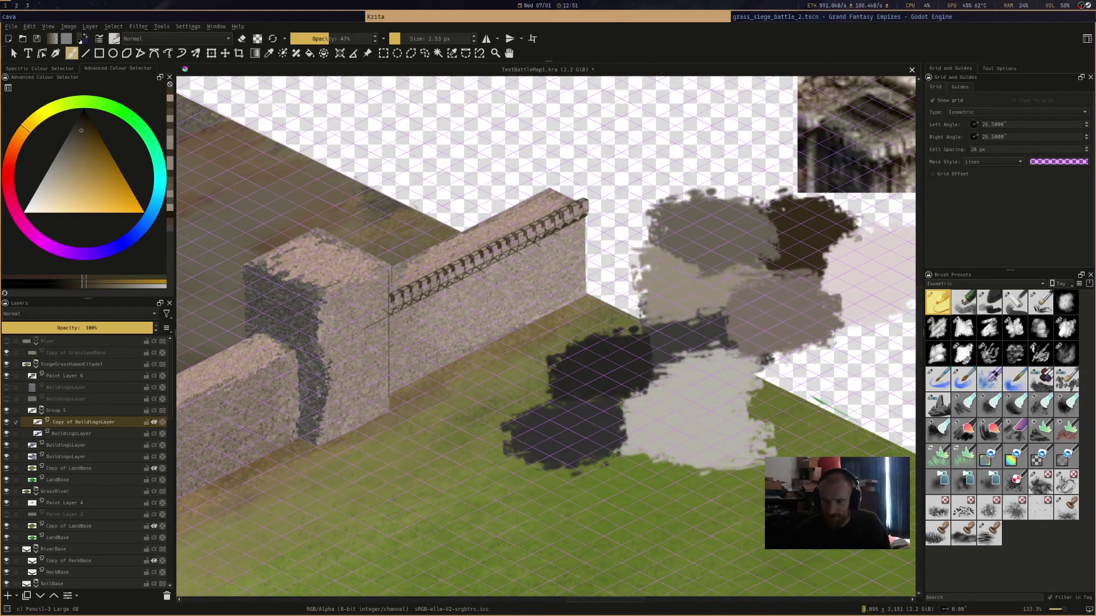
scroll(523, 367, "up", 1)
scroll(524, 367, "up", 1)
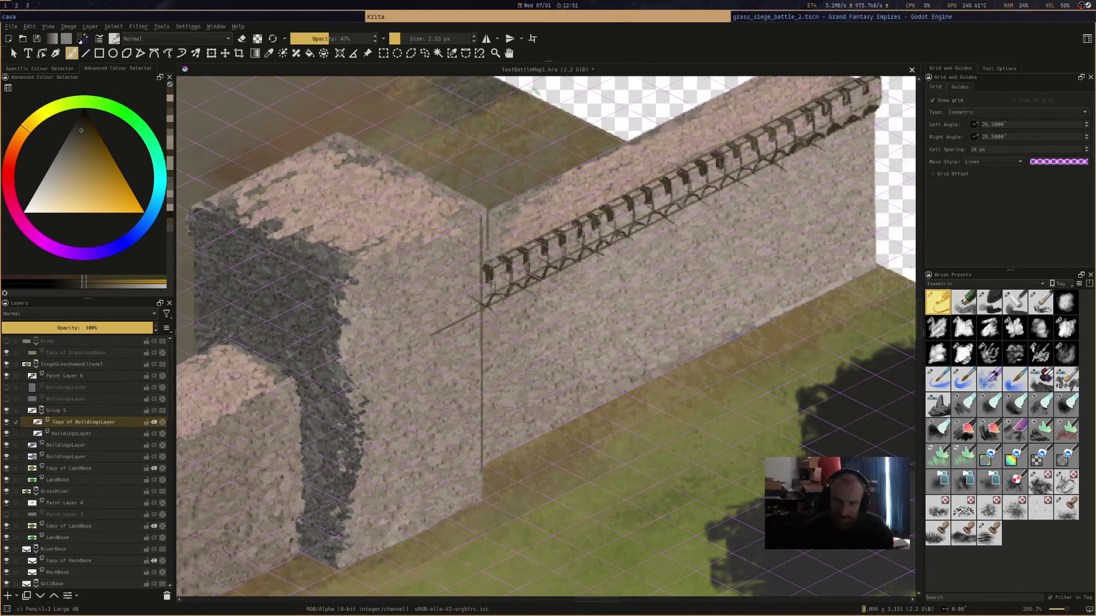
left_click_drag(570, 391, 421, 419)
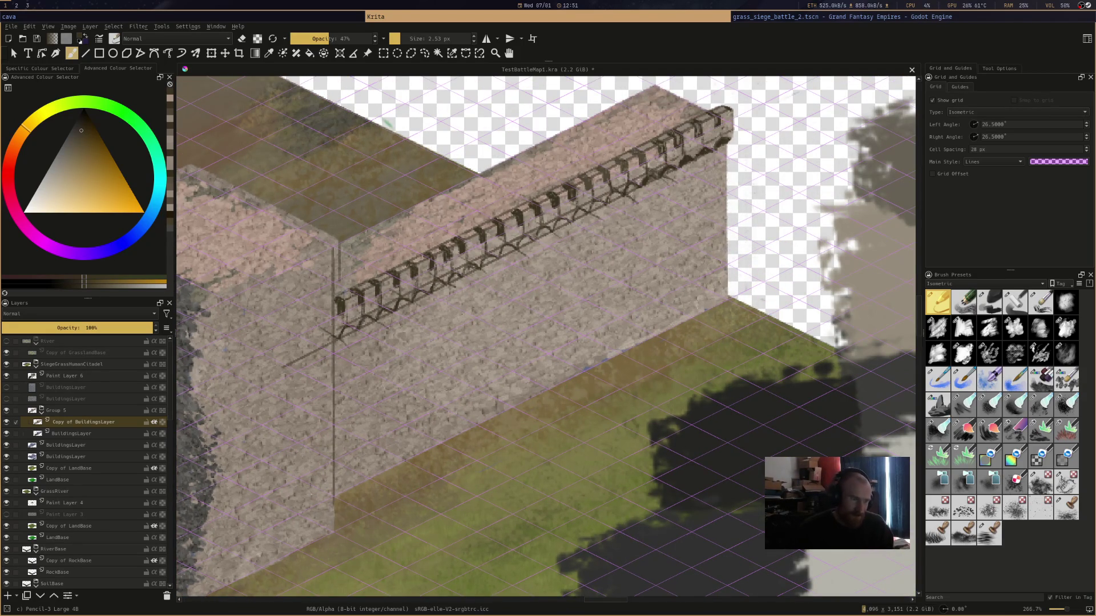
mouse_move(698, 243)
left_mouse_down()
mouse_move(704, 311)
mouse_move(710, 262)
mouse_move(708, 308)
mouse_move(707, 292)
left_mouse_up()
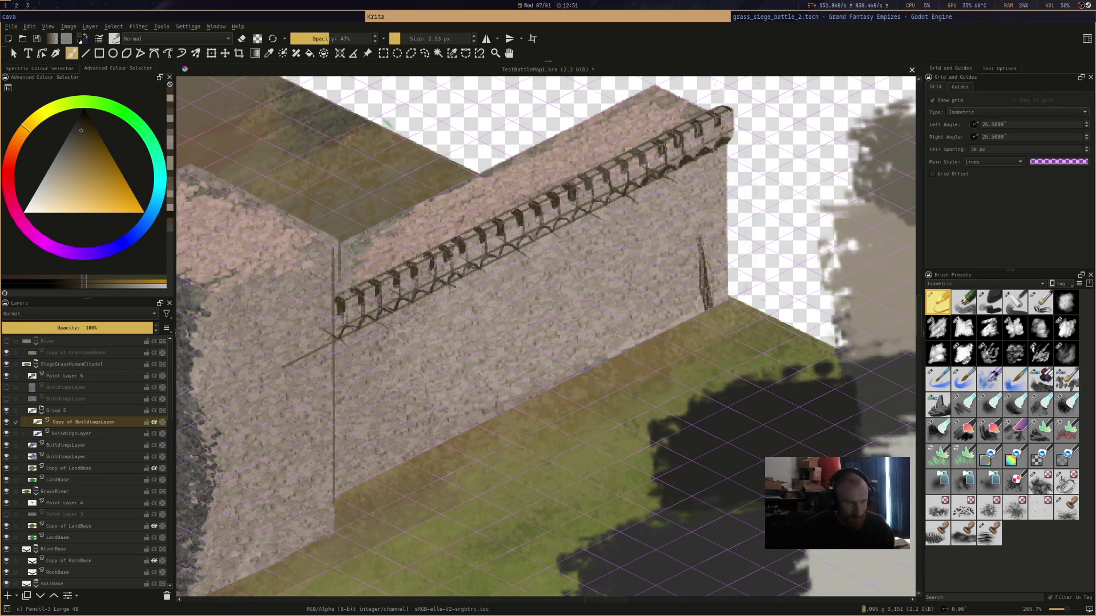
On BuildingsLayer, sample the dark edge colour and redraw the line down the wall's right end
left_click(71, 433)
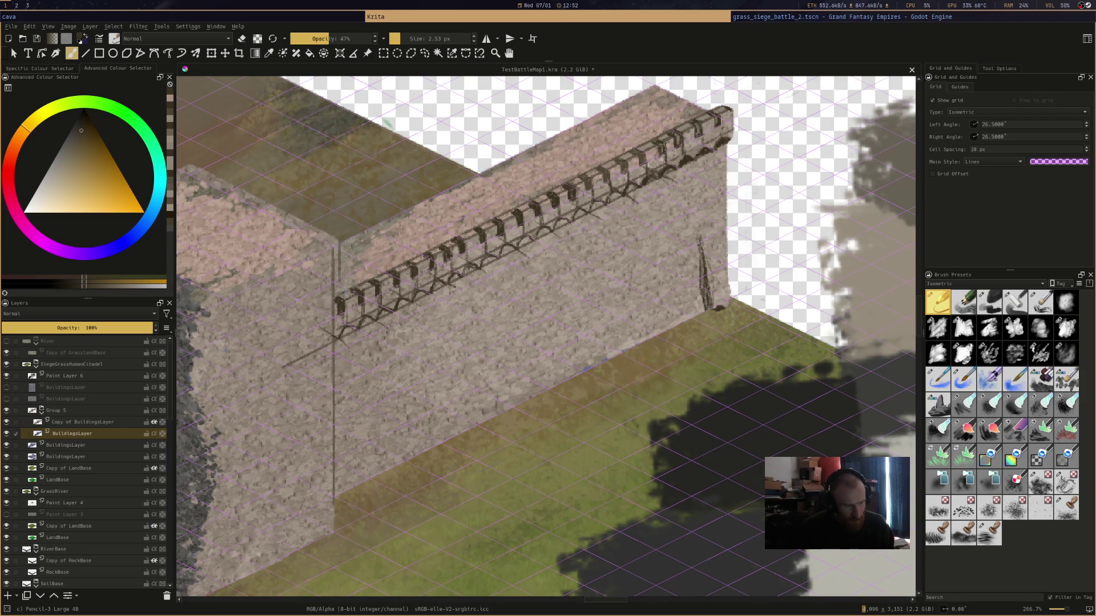
left_click_drag(731, 279, 731, 294)
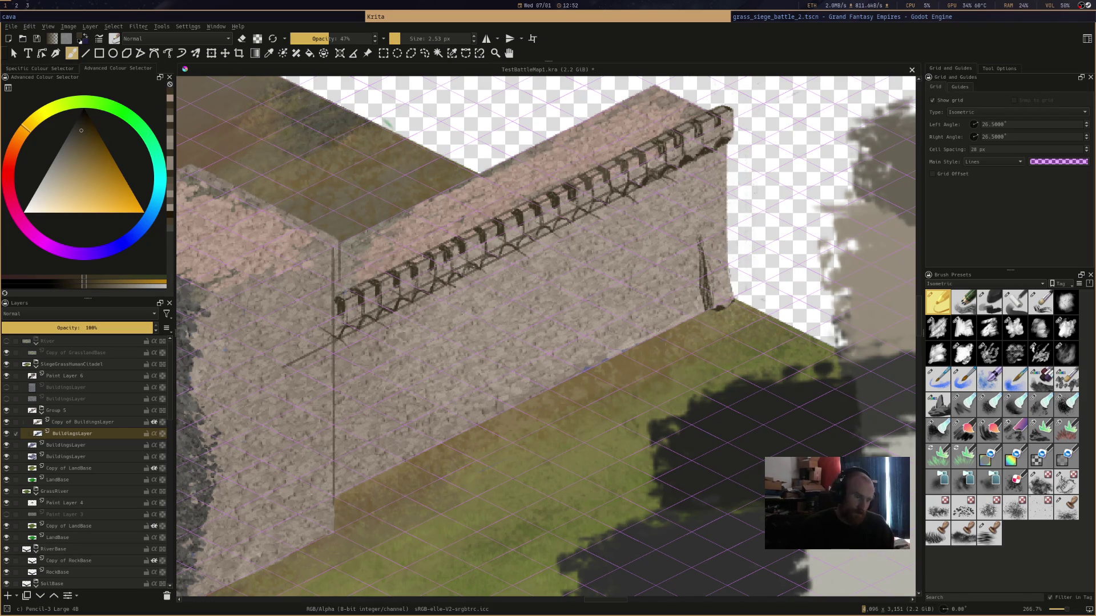
left_click(739, 299, "ctrl")
key("ctrl+z")
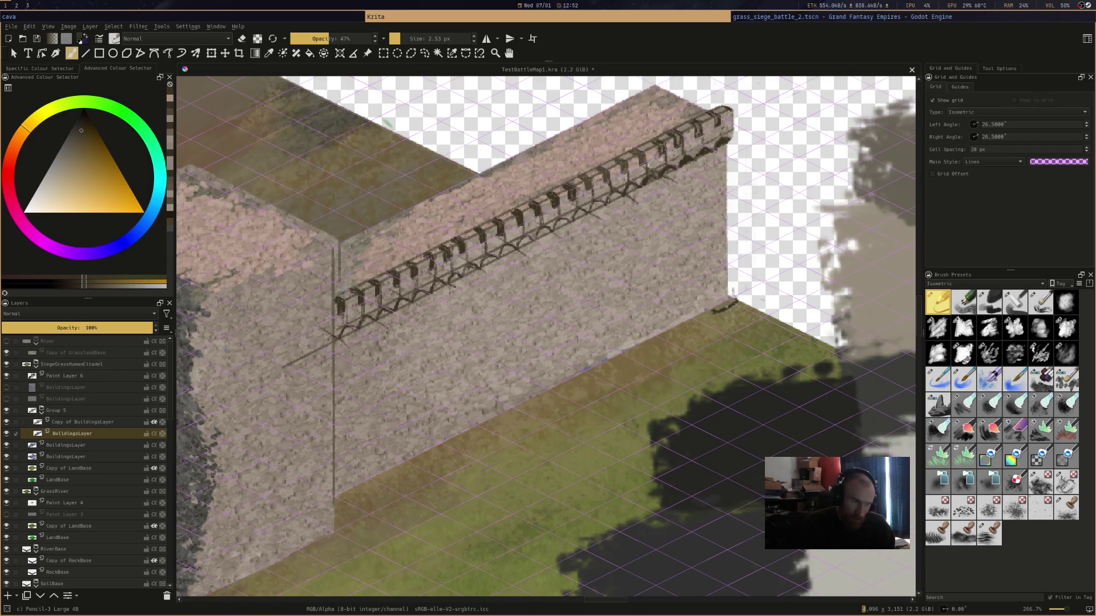
left_click_drag(728, 242, 737, 291)
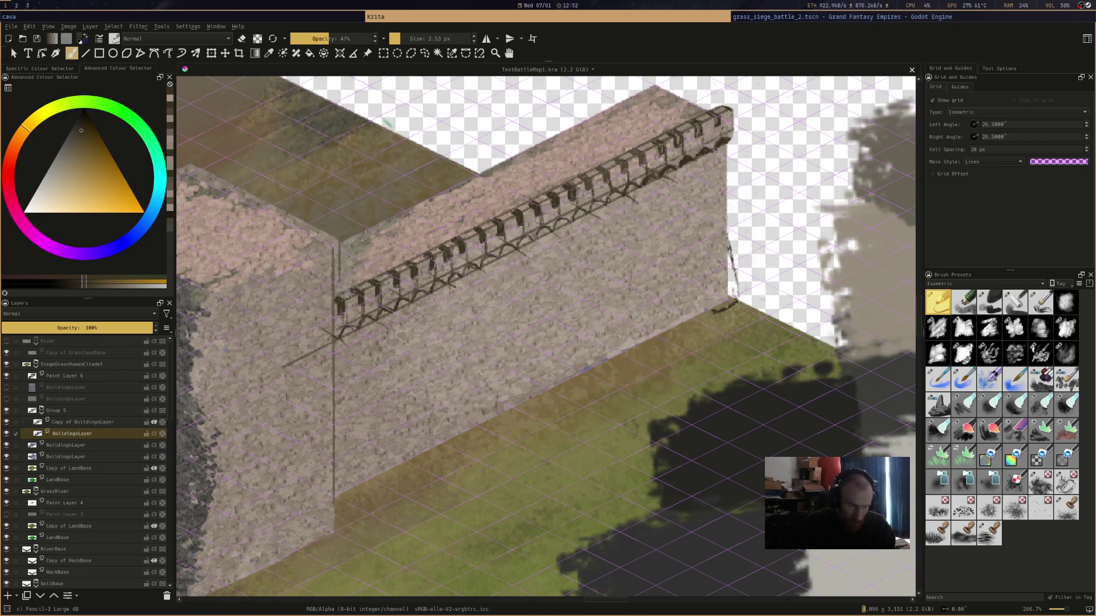
Undo the stray strokes and draw a straight ledge line along the wall base with the Line tool
key("ctrl+z")
key("ctrl+z")
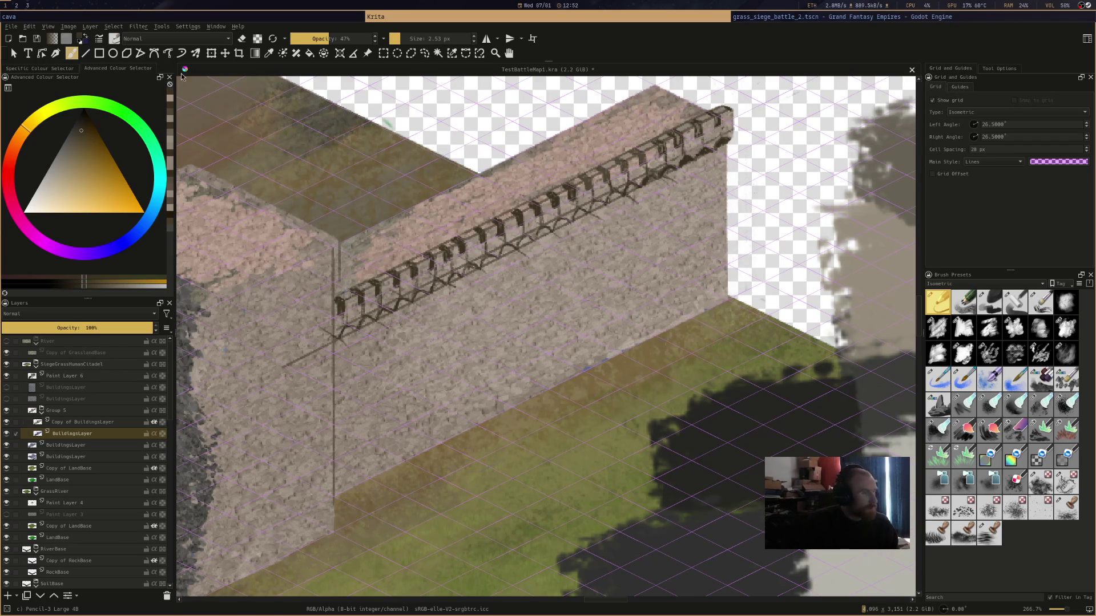
left_click(85, 53)
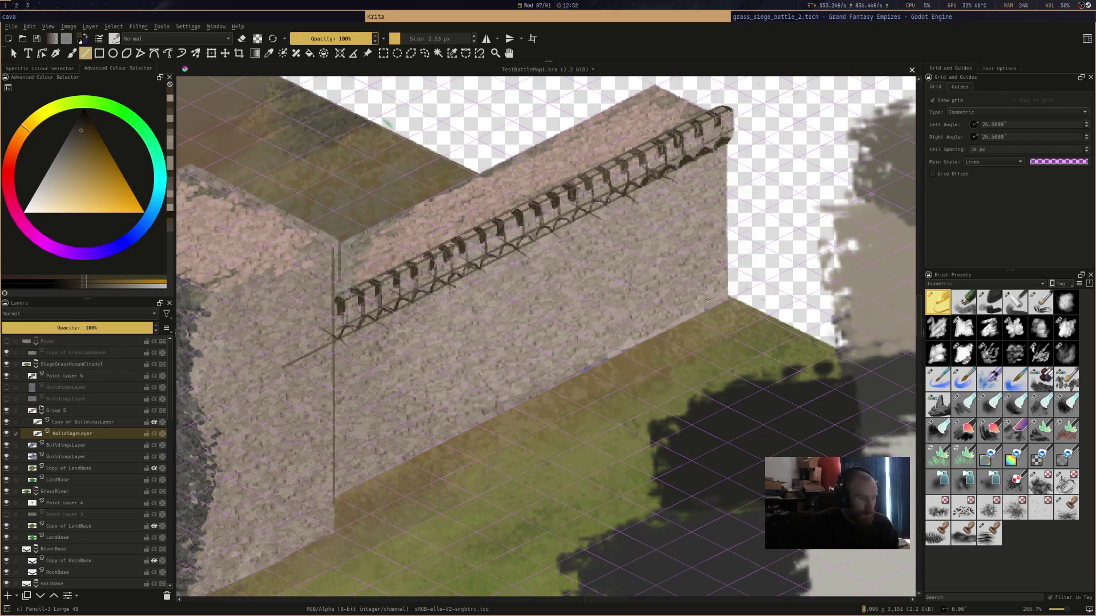
mouse_move(712, 308)
left_mouse_down()
mouse_move(735, 314)
mouse_move(724, 311)
mouse_move(746, 301)
mouse_move(726, 229)
left_mouse_up()
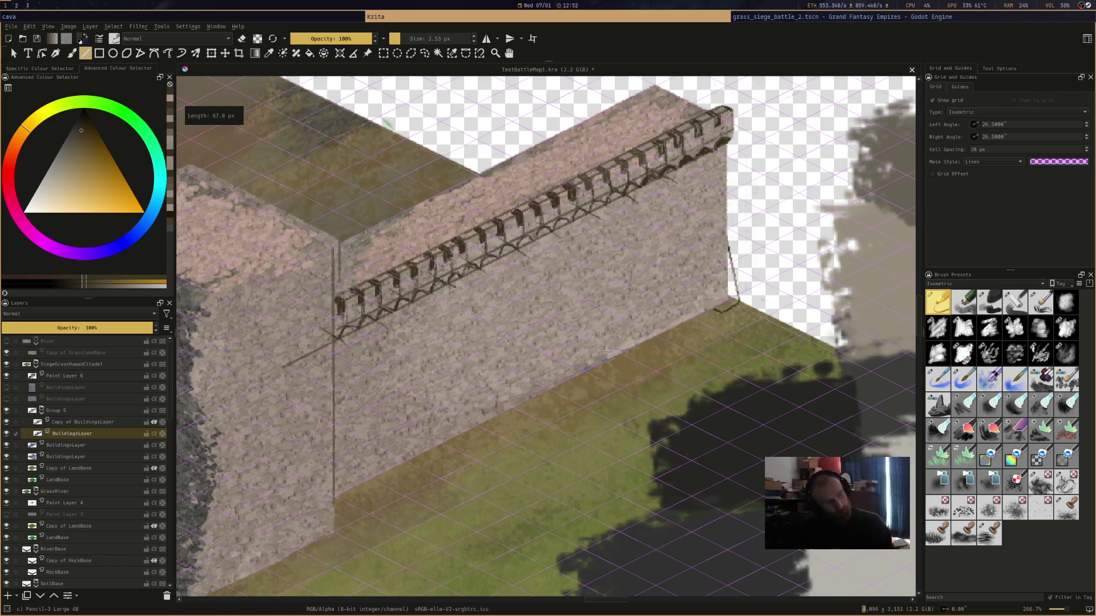
left_click_drag(720, 311, 707, 241)
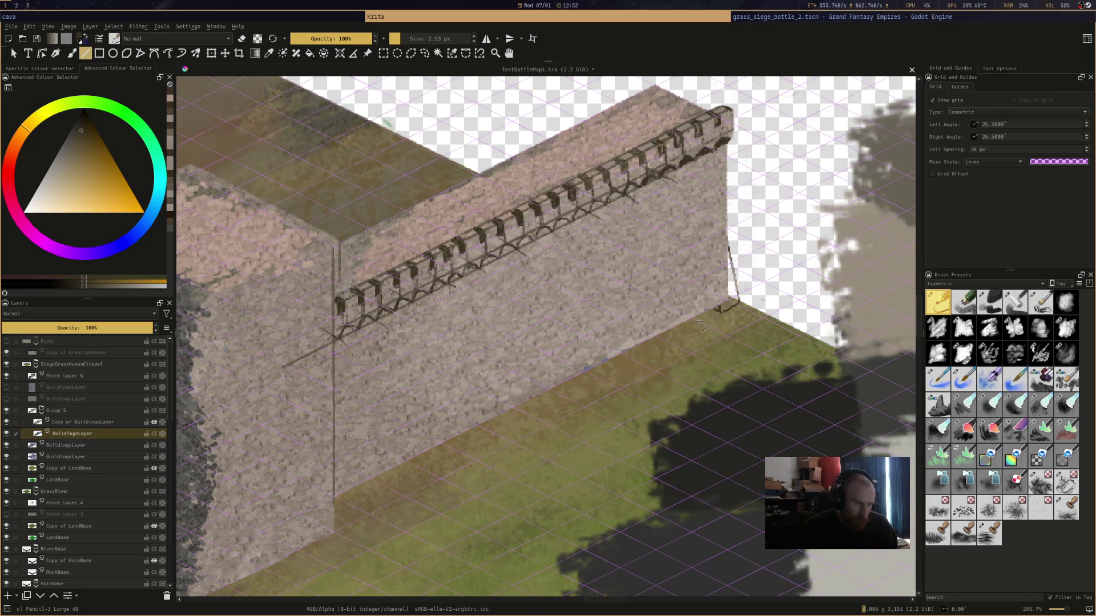
left_click_drag(601, 359, 415, 469)
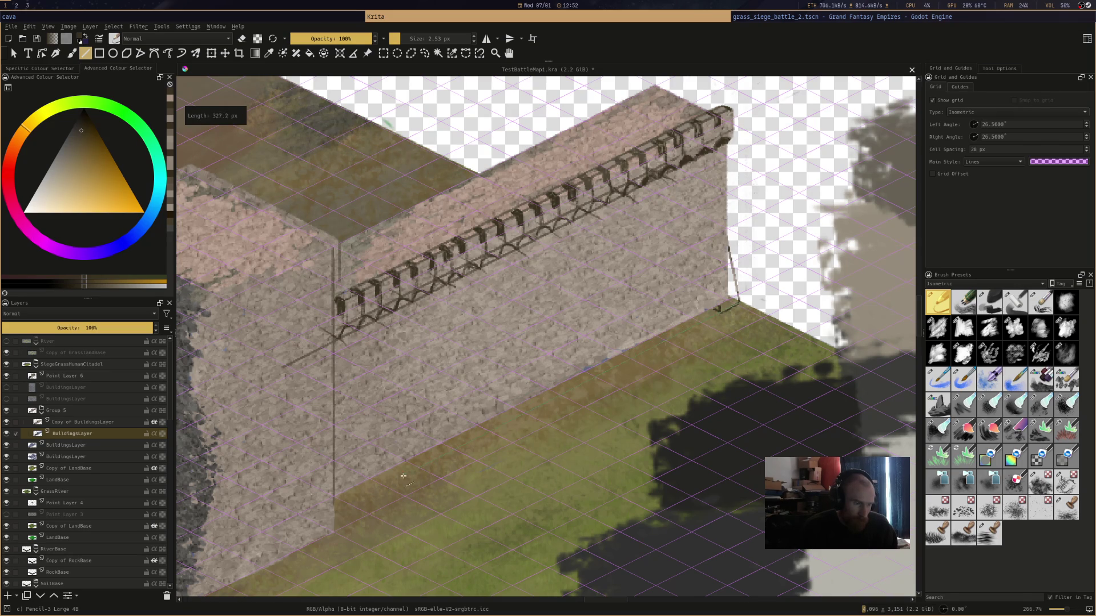
left_click_drag(340, 506, 330, 508)
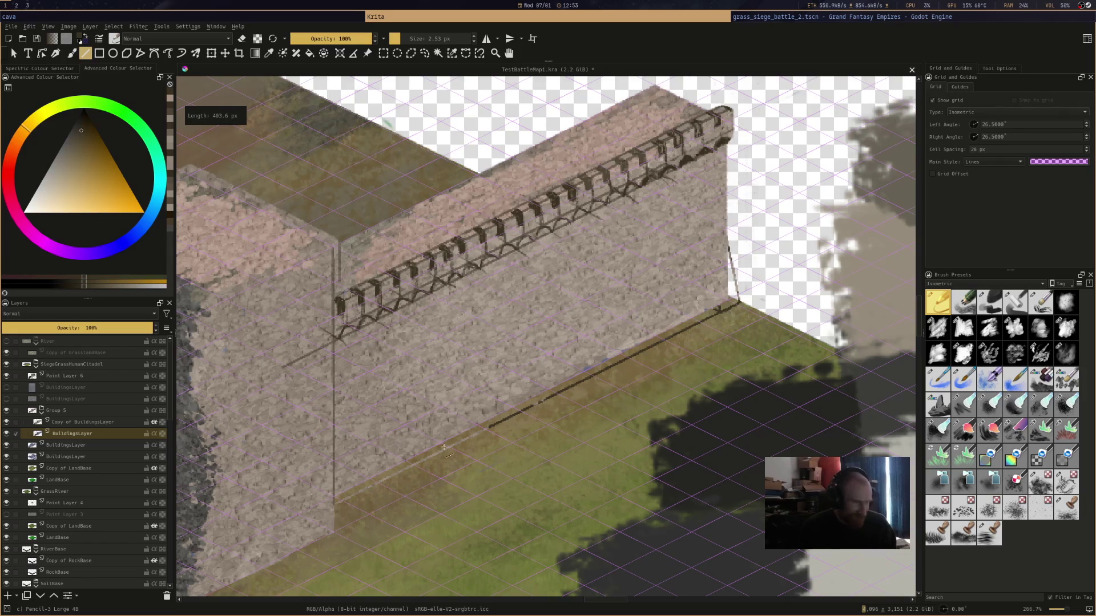
Add a short straight upright line rising from the wall base
left_click_drag(699, 315, 671, 214)
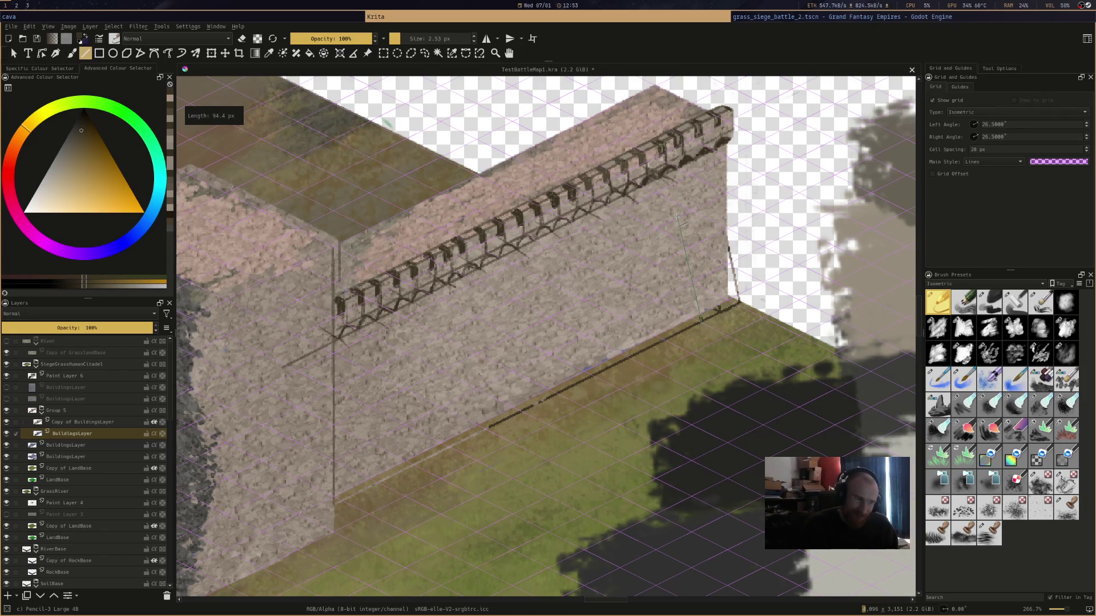
left_click_drag(677, 218, 677, 219)
left_click_drag(679, 325, 654, 242)
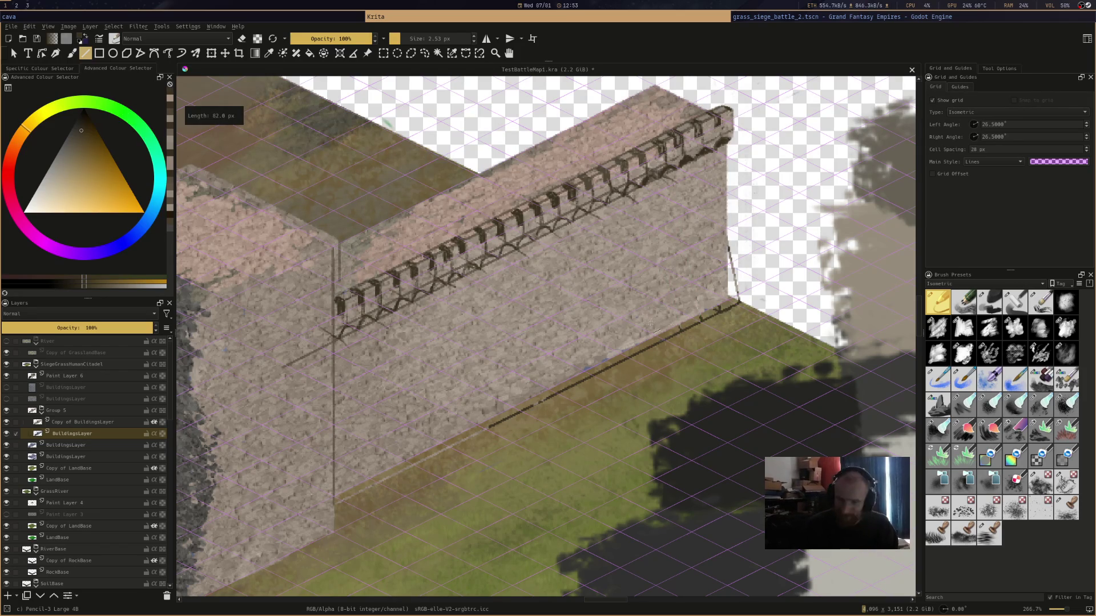
left_click_drag(653, 320, 653, 321)
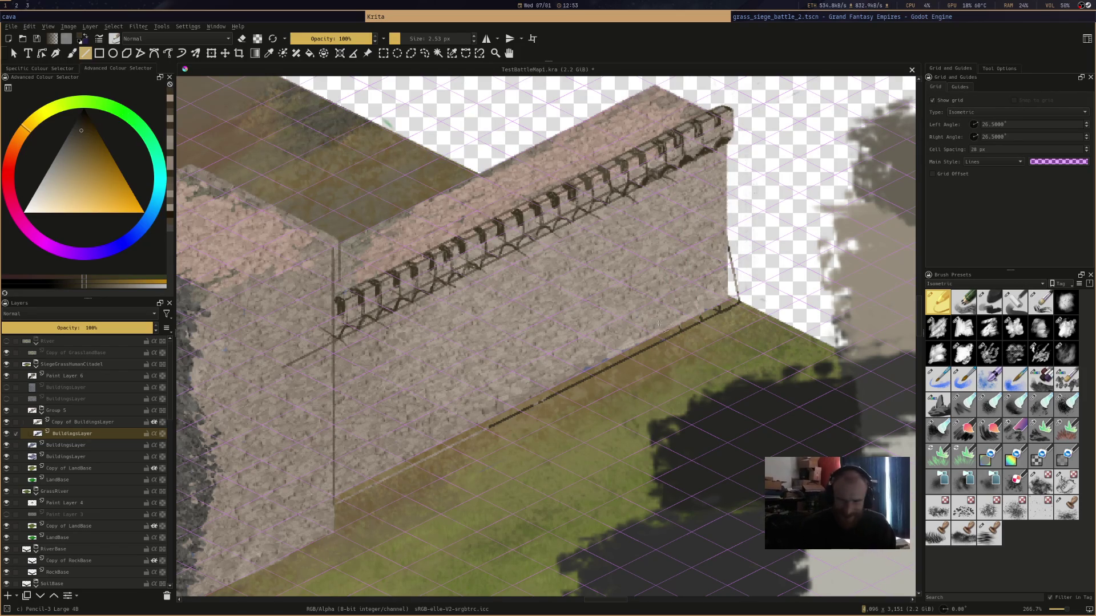
Repaint the dark line on the wall's right edge with the freehand brush
key("f")
left_click_drag(738, 311, 726, 313)
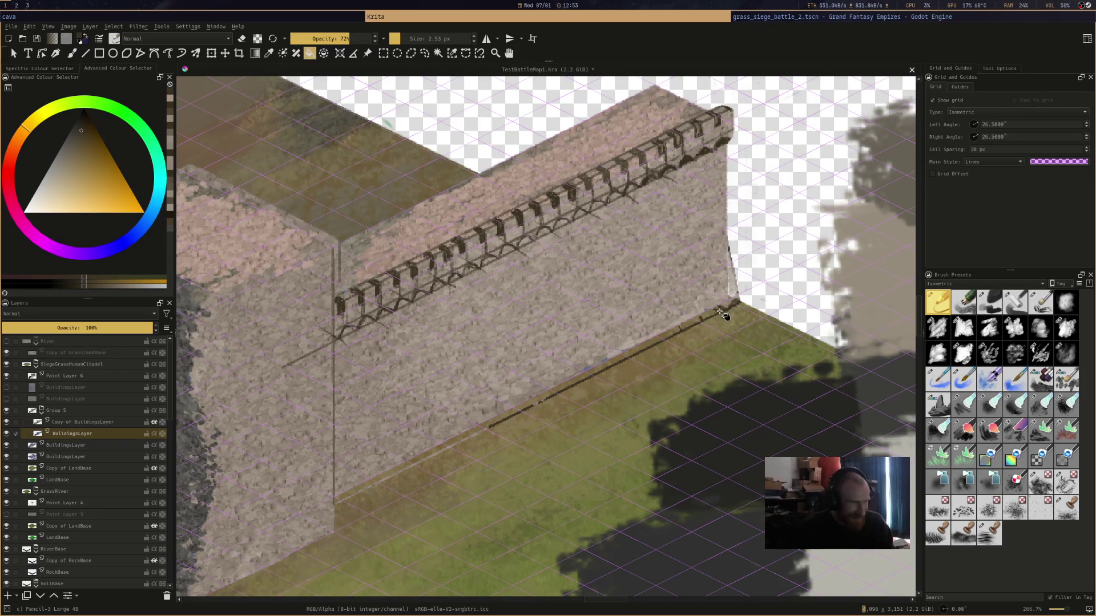
key("b")
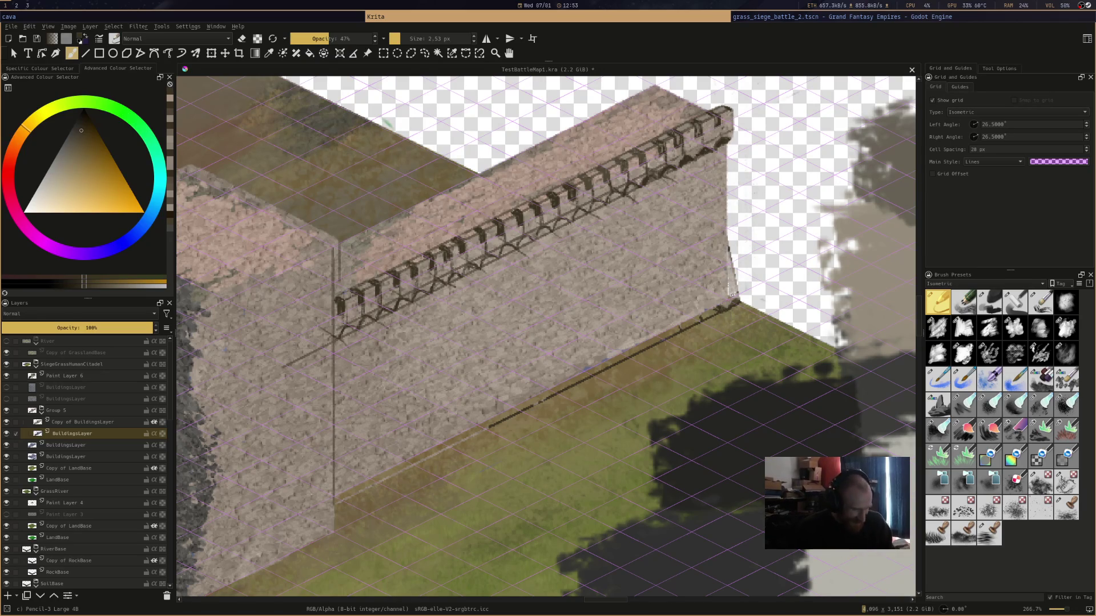
key("super+3")
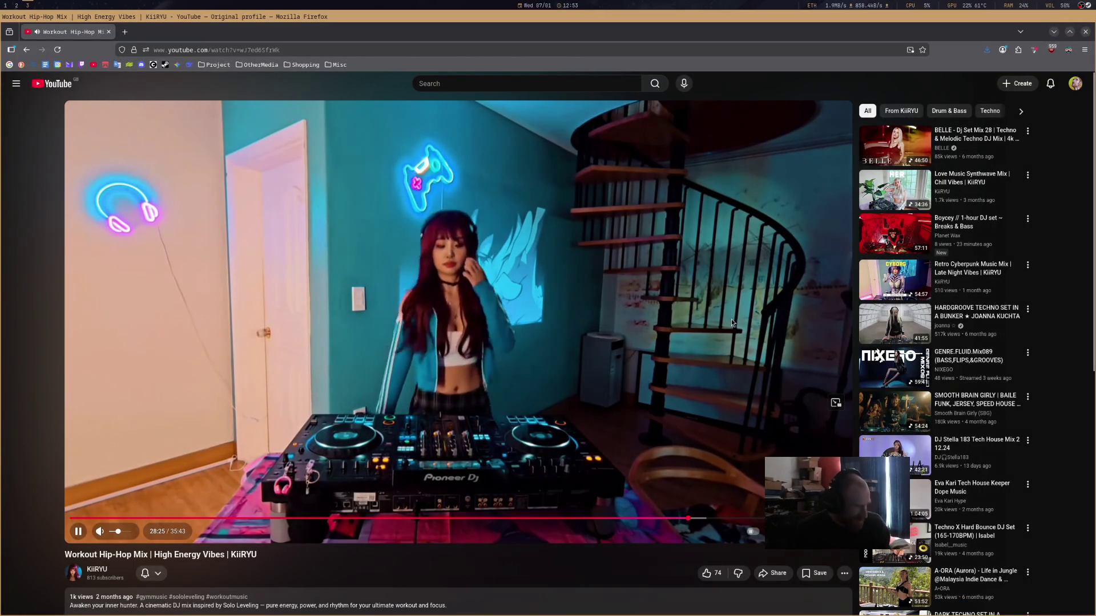
key("super+1")
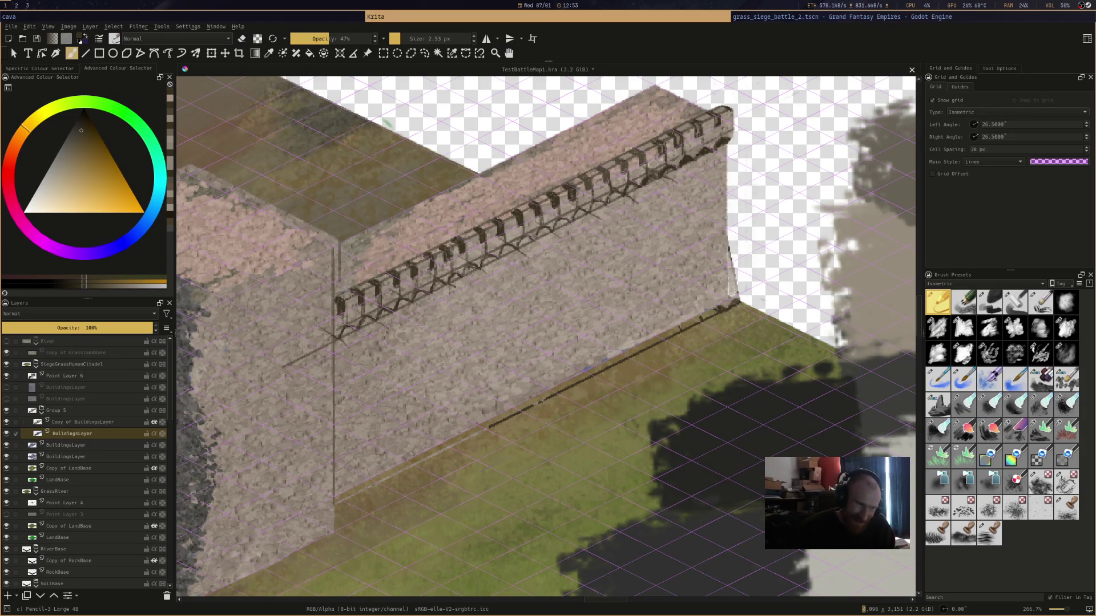
Paint a short dark stroke up the wall's right edge, turn on eraser mode, and select Copy of BuildingsLayer
left_click_drag(731, 295, 727, 251)
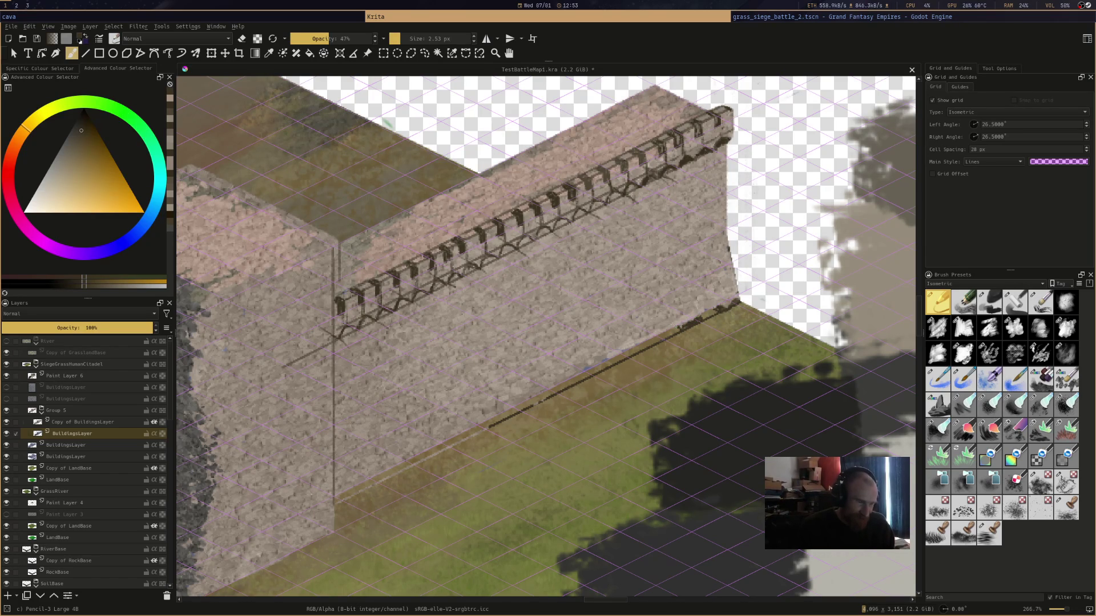
key("e")
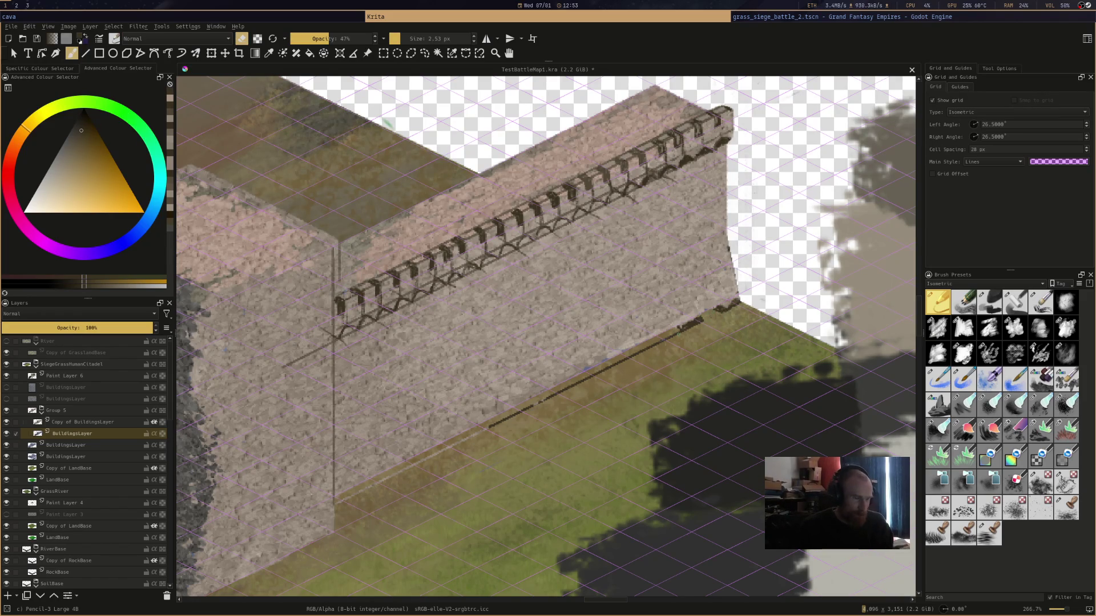
key("e")
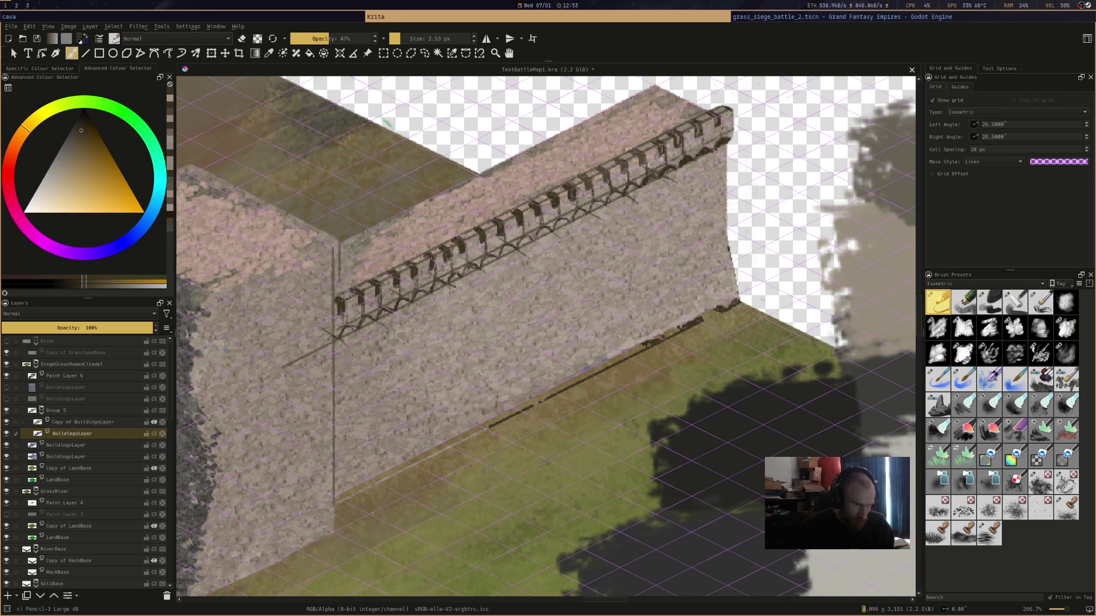
key("e")
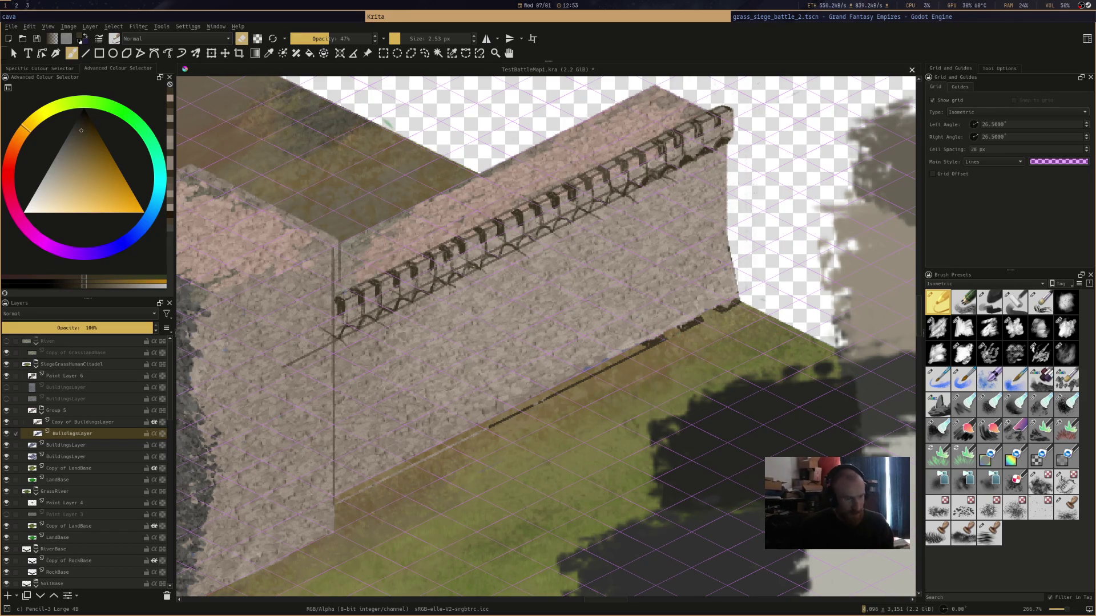
left_click(114, 423)
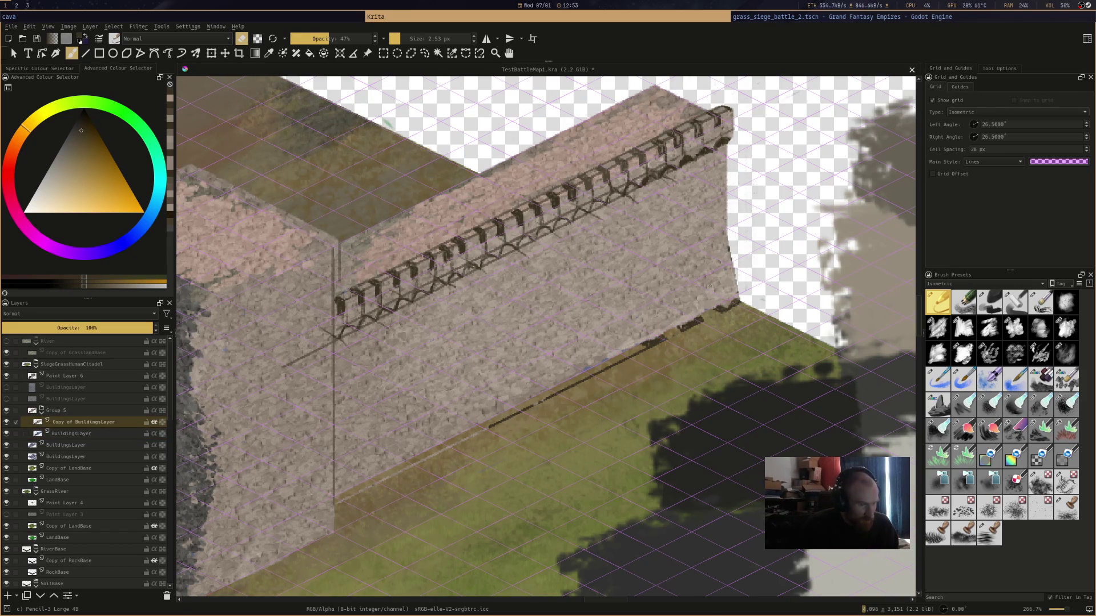
Paint dark vertical strokes along the wall's right end, undoing the misplaced strokes on the wall face
key("e")
left_click_drag(708, 286, 713, 303)
left_click_drag(704, 256, 709, 301)
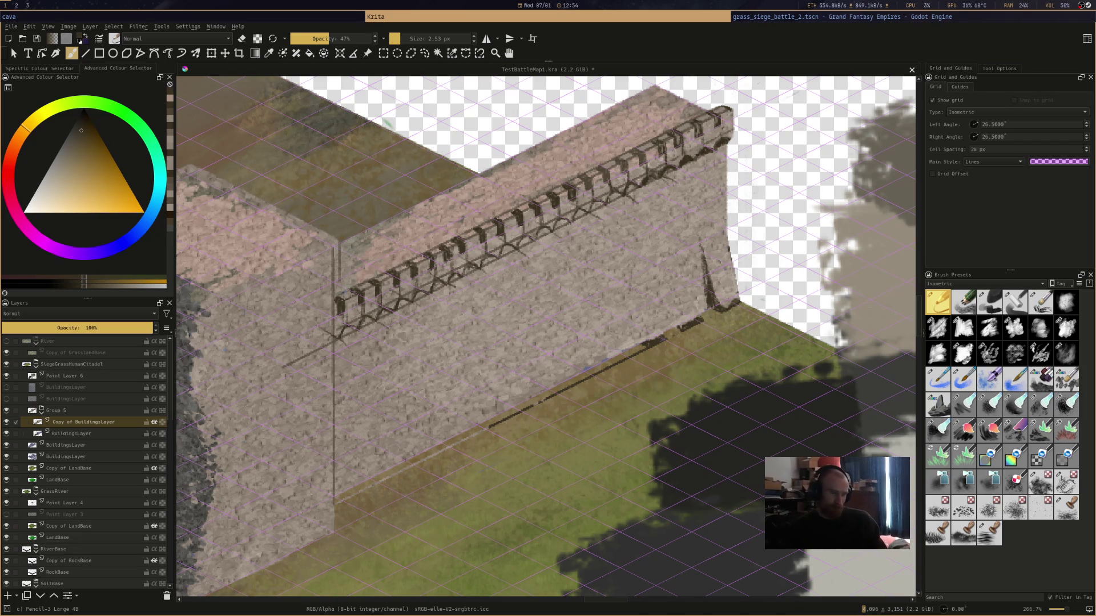
left_click_drag(665, 297, 671, 317)
left_click_drag(663, 263, 668, 318)
key("ctrl+z")
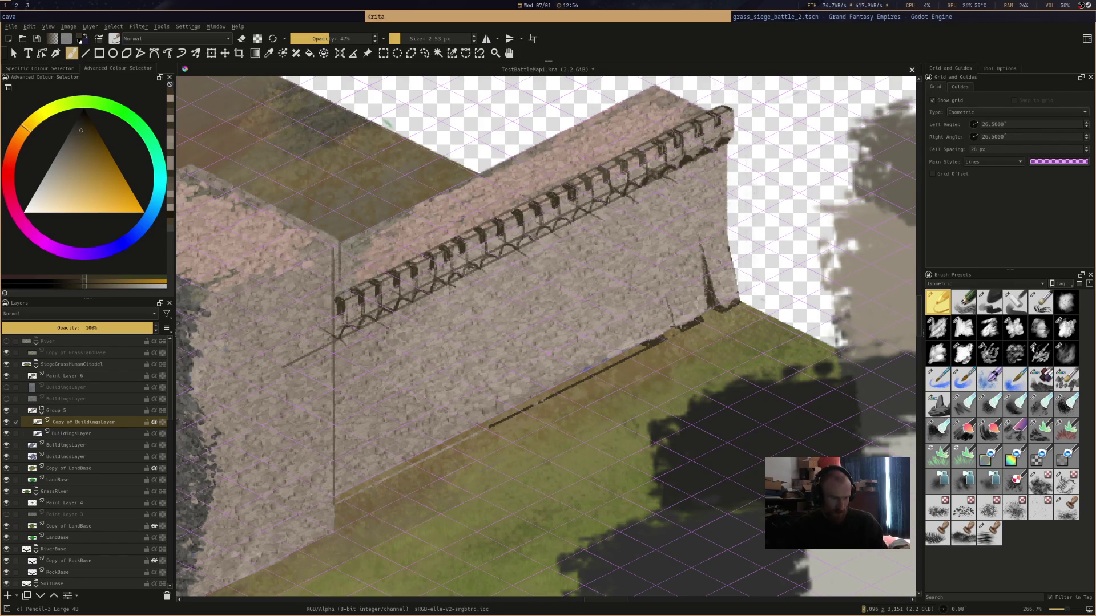
key("e")
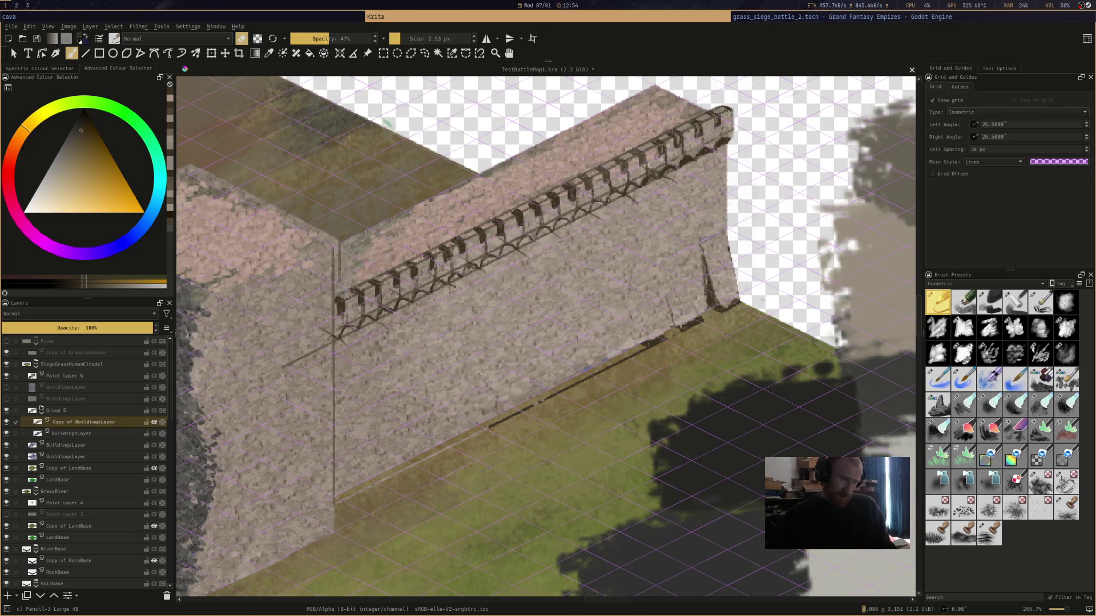
key("e")
mouse_move(701, 241)
left_mouse_down()
mouse_move(727, 229)
mouse_move(689, 246)
left_mouse_up()
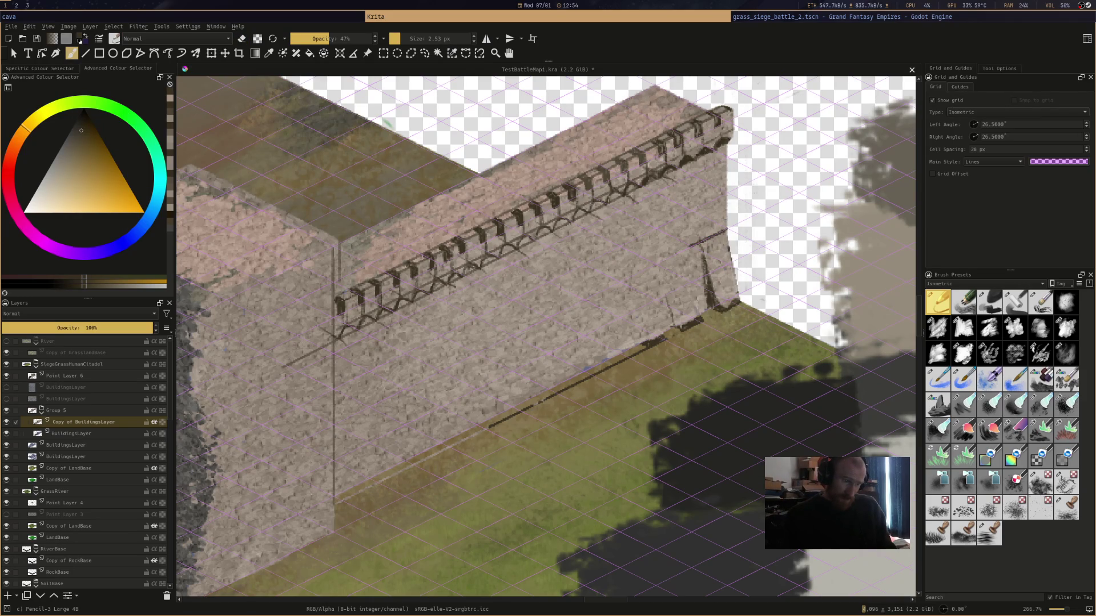
Darken the doorway post, pick brown and gold colours from the canvas, and reselect BuildingsLayer
left_click_drag(708, 248, 721, 304)
left_click_drag(708, 242, 718, 300)
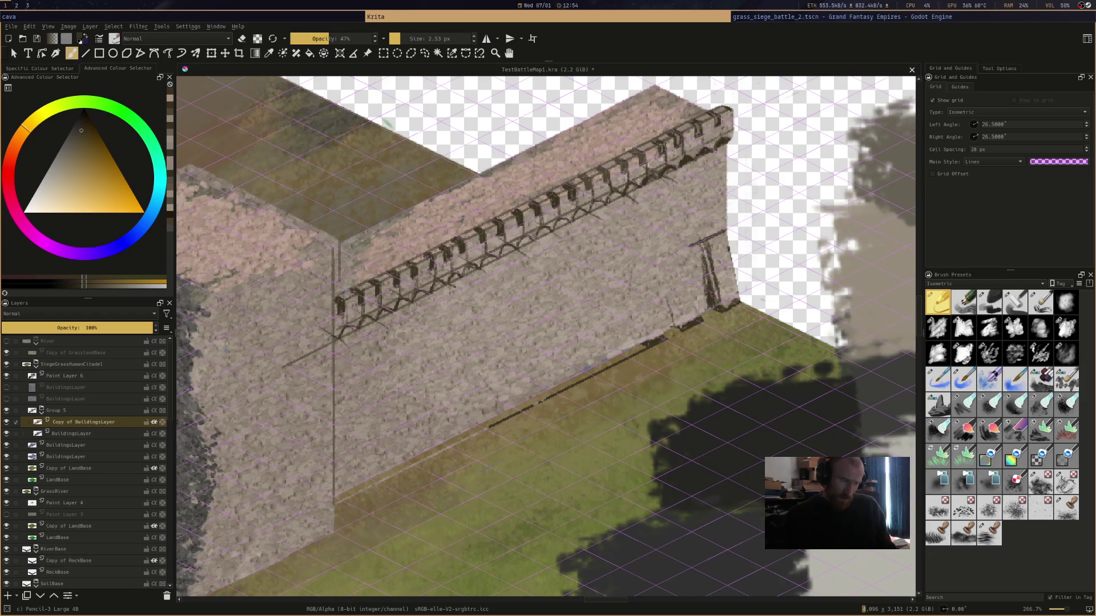
left_click(705, 259, "ctrl")
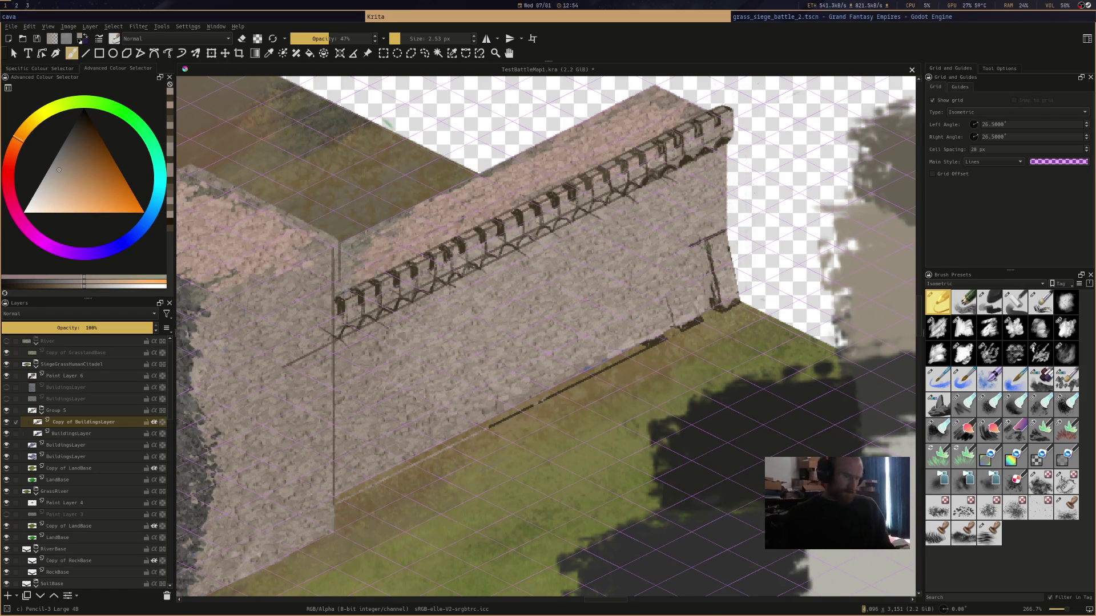
left_click(719, 271, "ctrl")
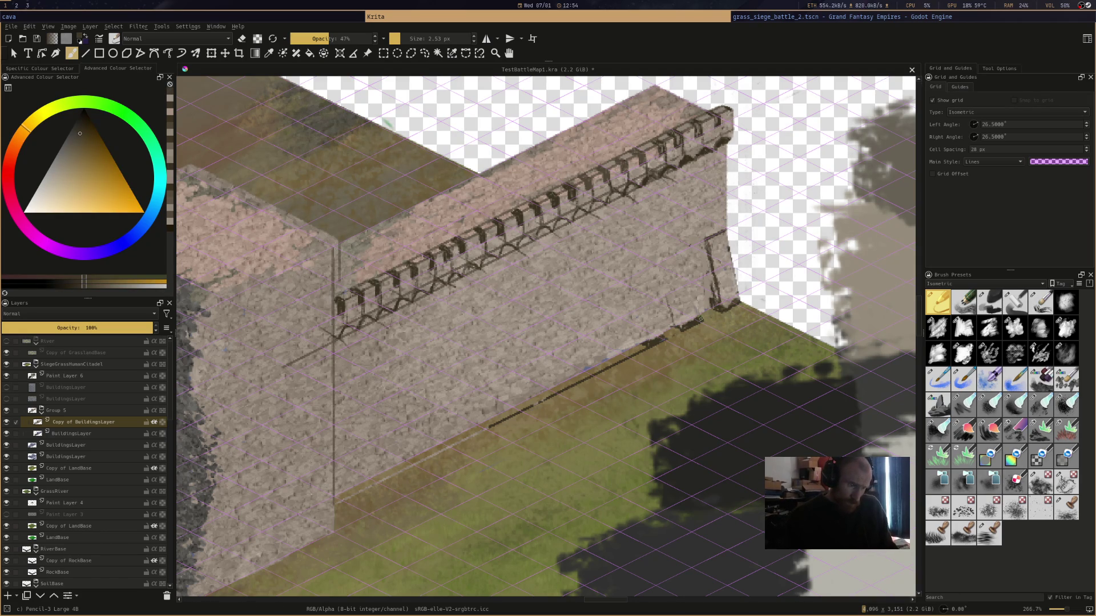
left_click(72, 433)
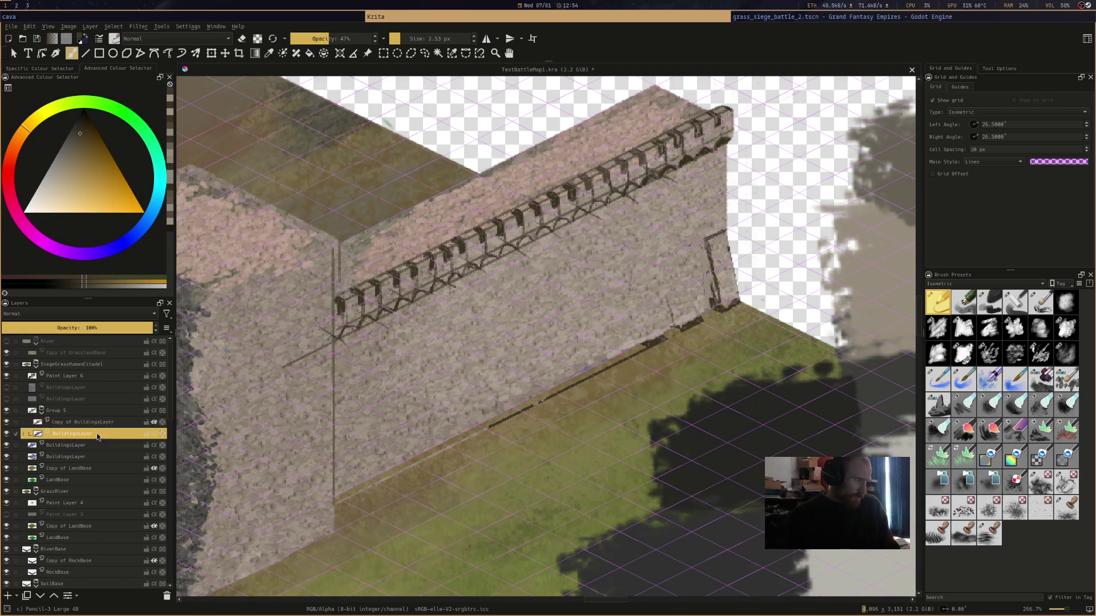
key("e")
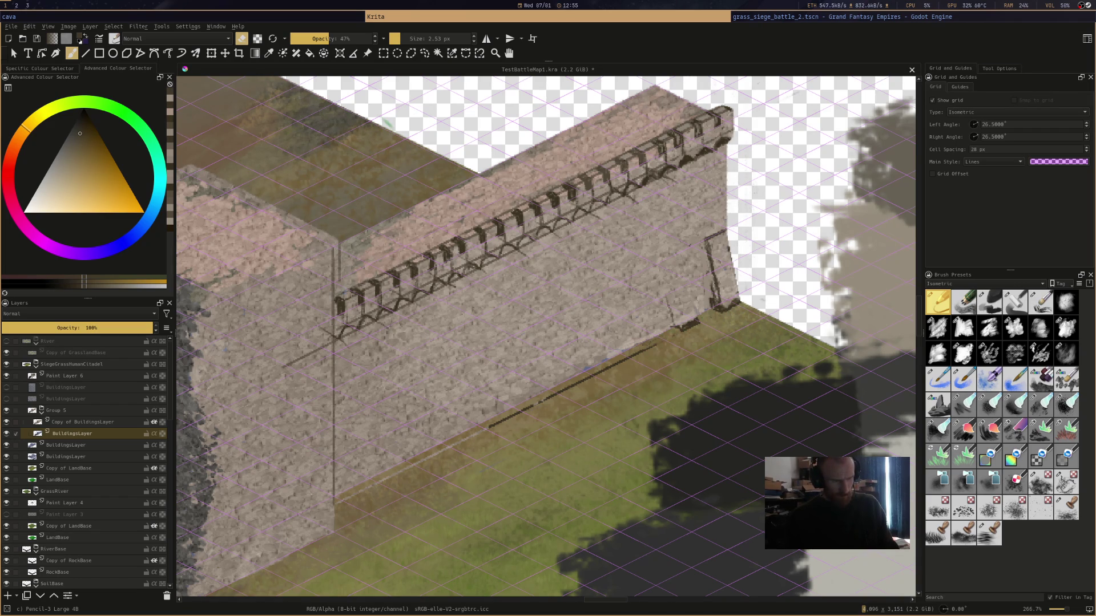
key("e")
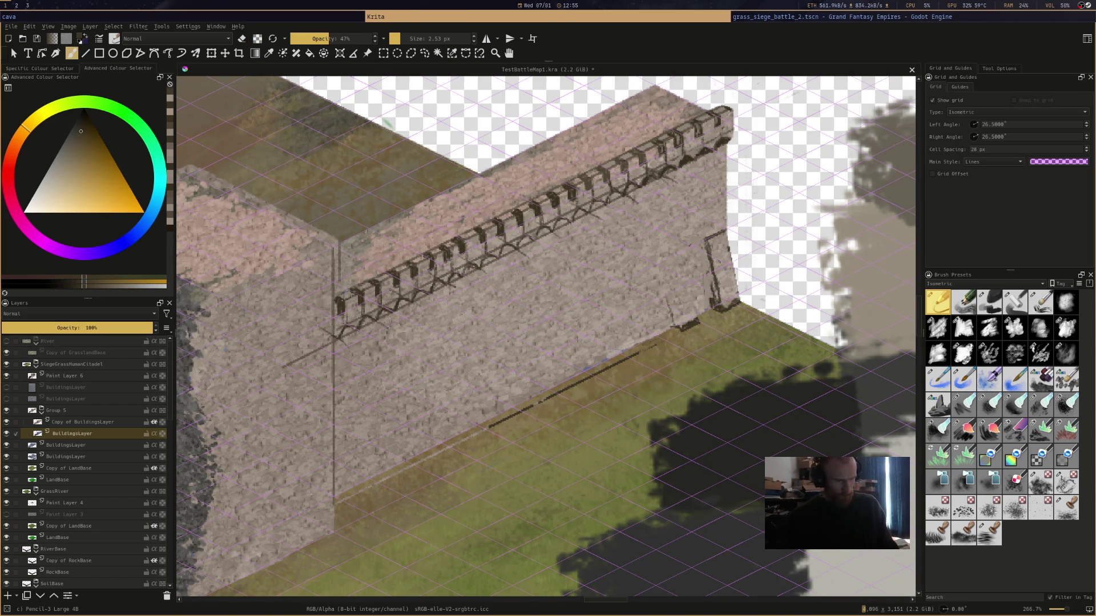
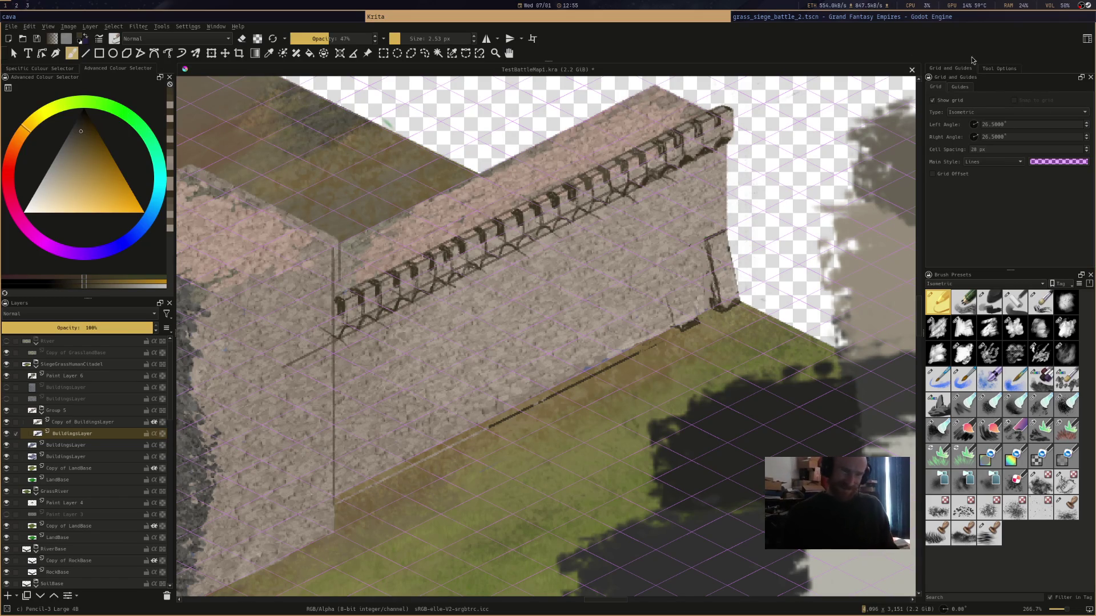
Change the grid line colour to green #7bff00 with alpha 20
left_click(1059, 162)
left_click(610, 230)
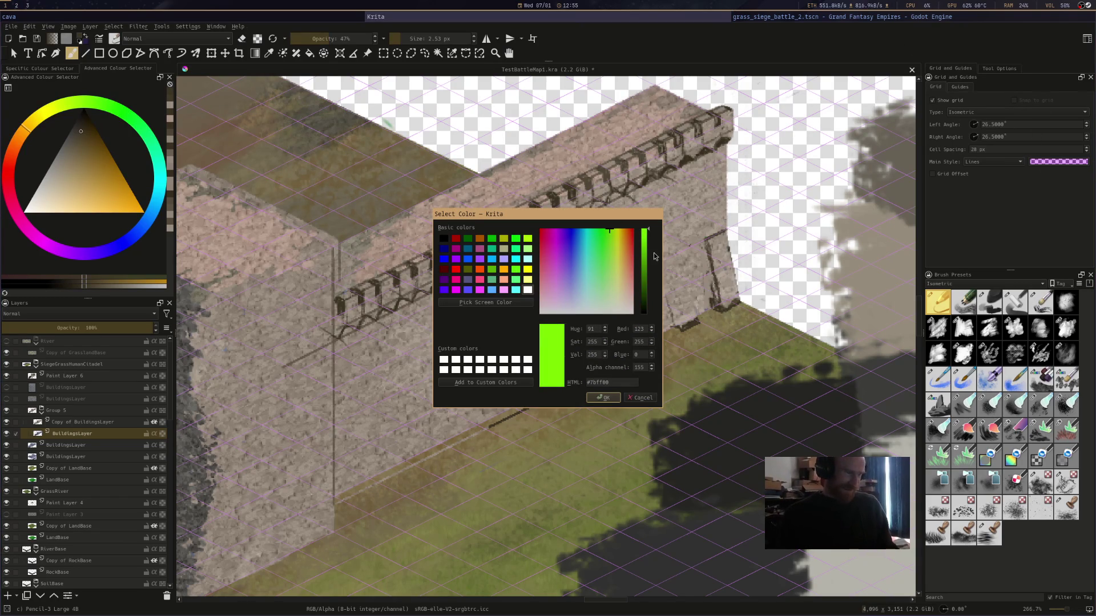
double_click(638, 368)
type("200")
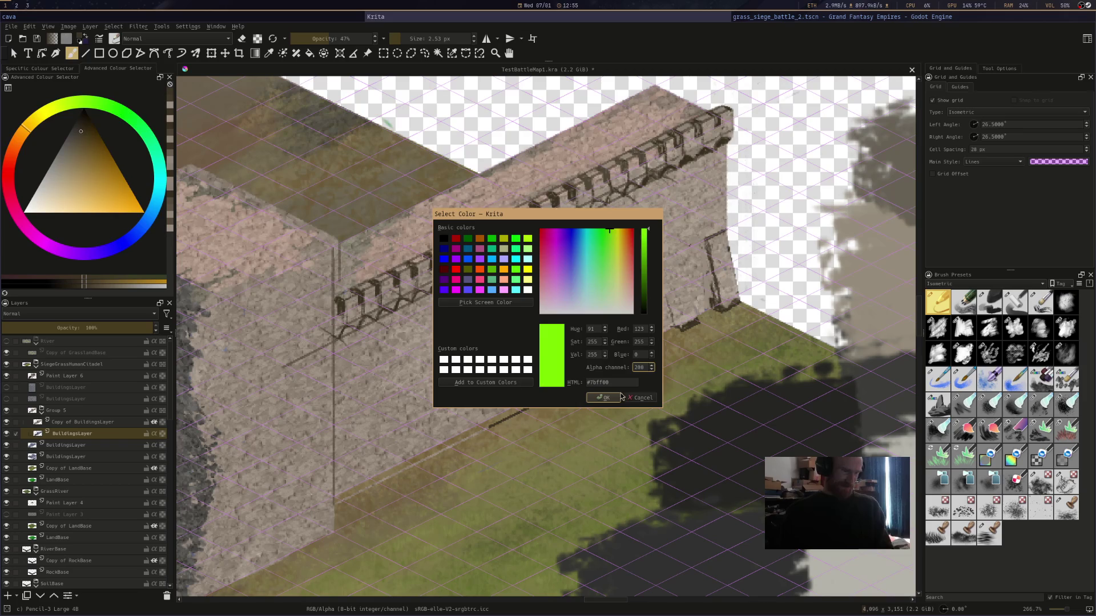
left_click(612, 401)
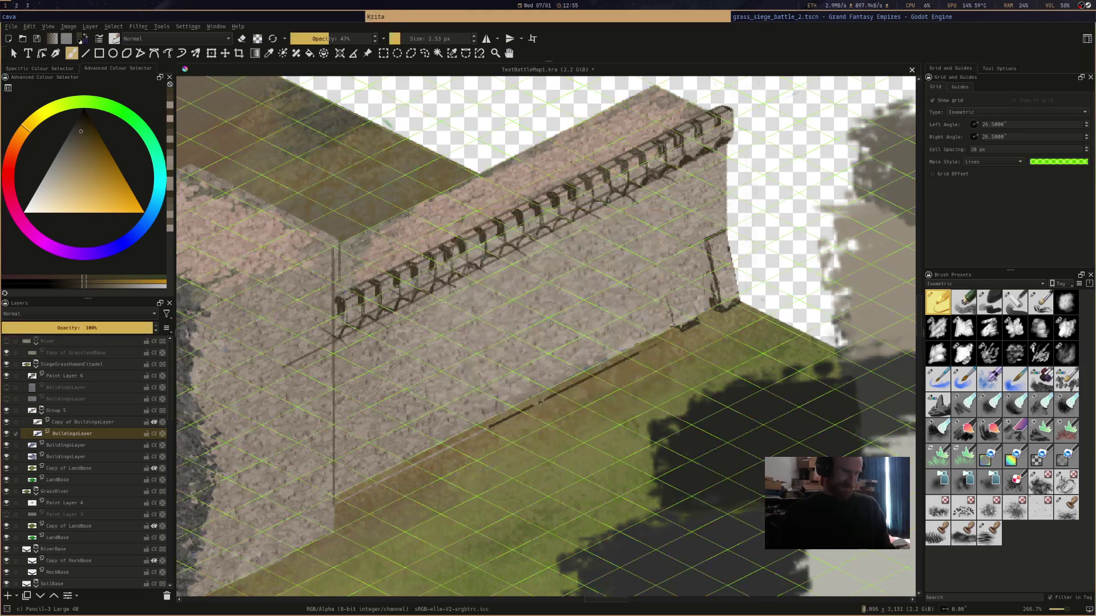
scroll(697, 276, "up", 4)
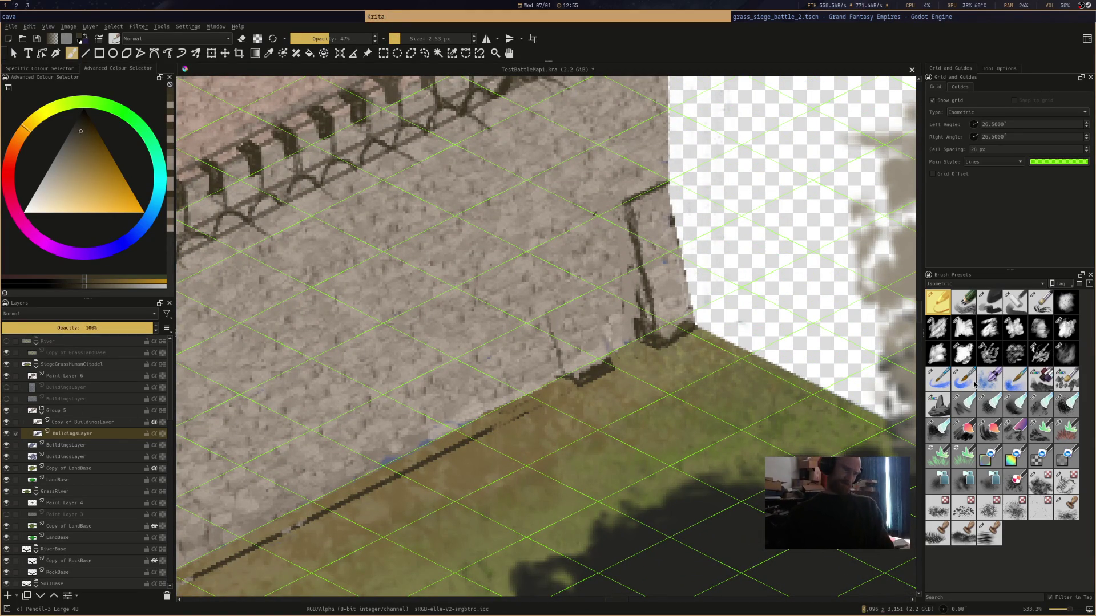
Erase the dark smudges at the base of the wall's right corner
scroll(707, 391, "down", 3)
scroll(706, 391, "up", 3)
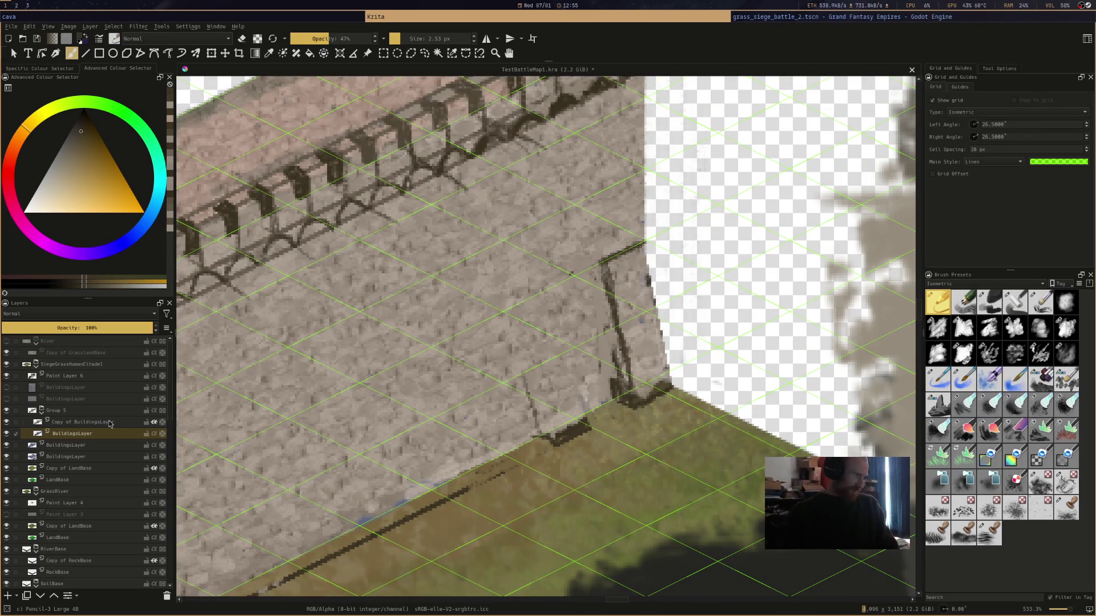
key("e")
mouse_move(565, 431)
left_mouse_down()
mouse_move(611, 411)
mouse_move(598, 421)
left_mouse_up()
mouse_move(710, 360)
left_mouse_down()
mouse_move(667, 379)
mouse_move(711, 353)
mouse_move(702, 358)
left_mouse_up()
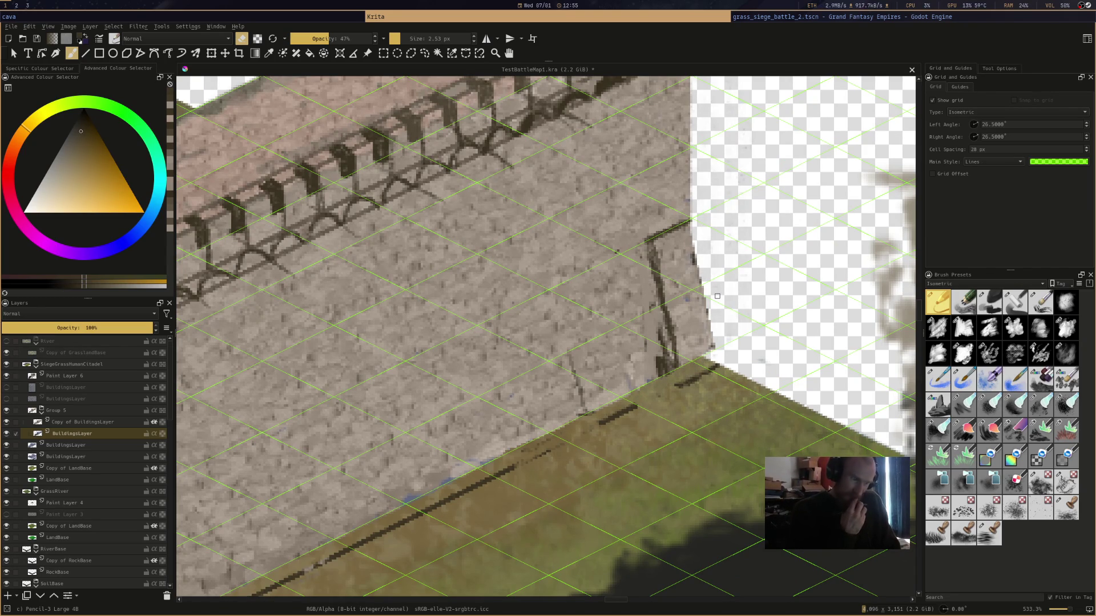
left_click(670, 229, "ctrl")
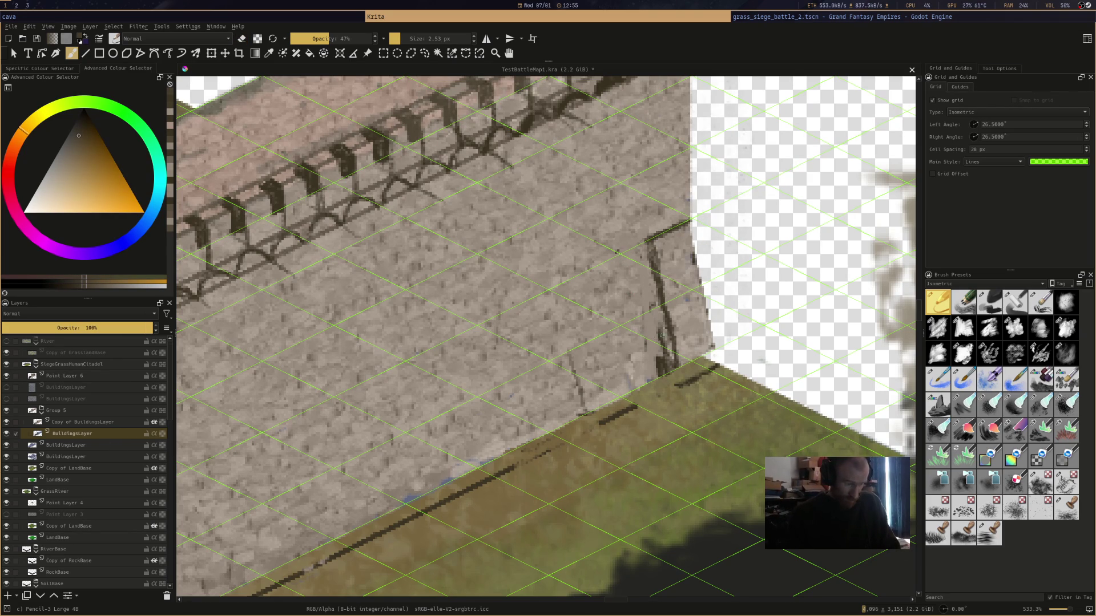
key("e")
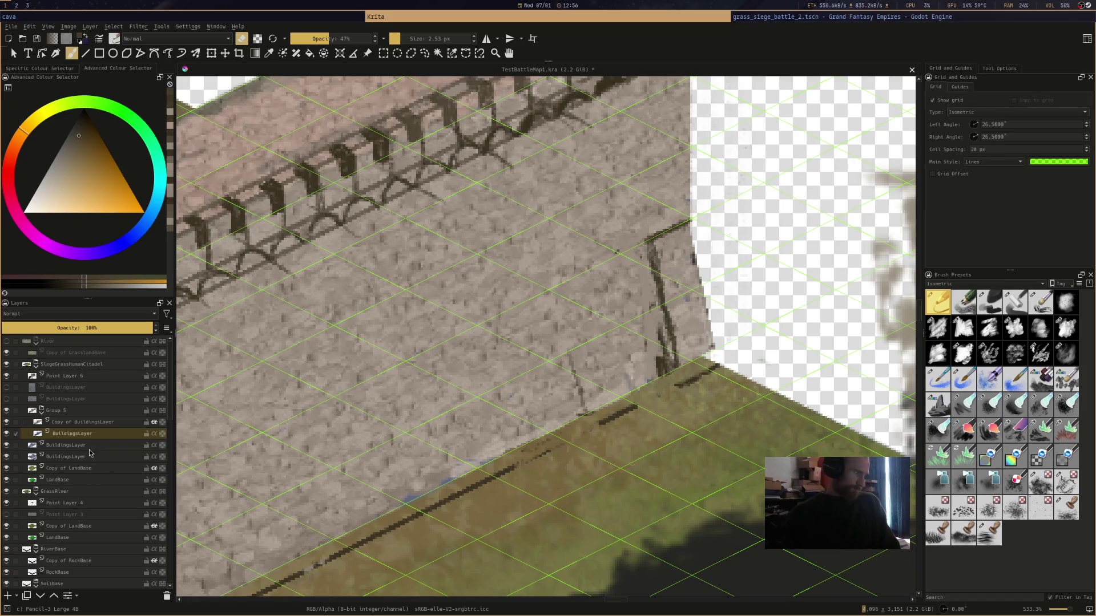
On Copy of BuildingsLayer, draw a ledge line atop the wall's right end, undoing the heavy stroke
left_click(111, 422)
left_click_drag(650, 239, 690, 217)
key("ctrl+z")
key("ctrl+z")
key("ctrl+z")
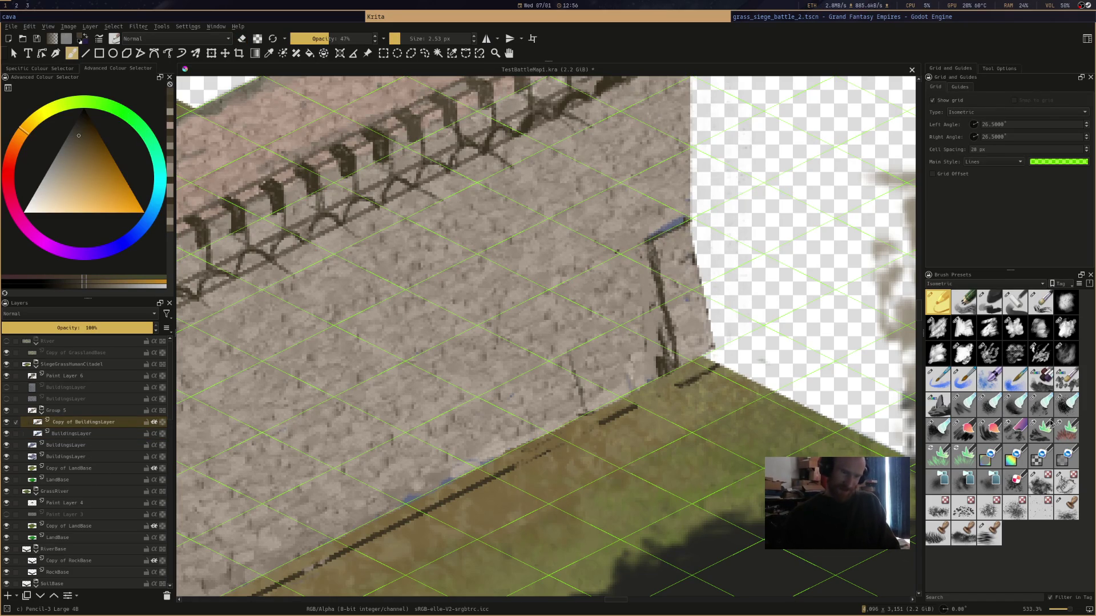
Paint stone texture over the old gate frame with the Impasto brush
left_click(1056, 387)
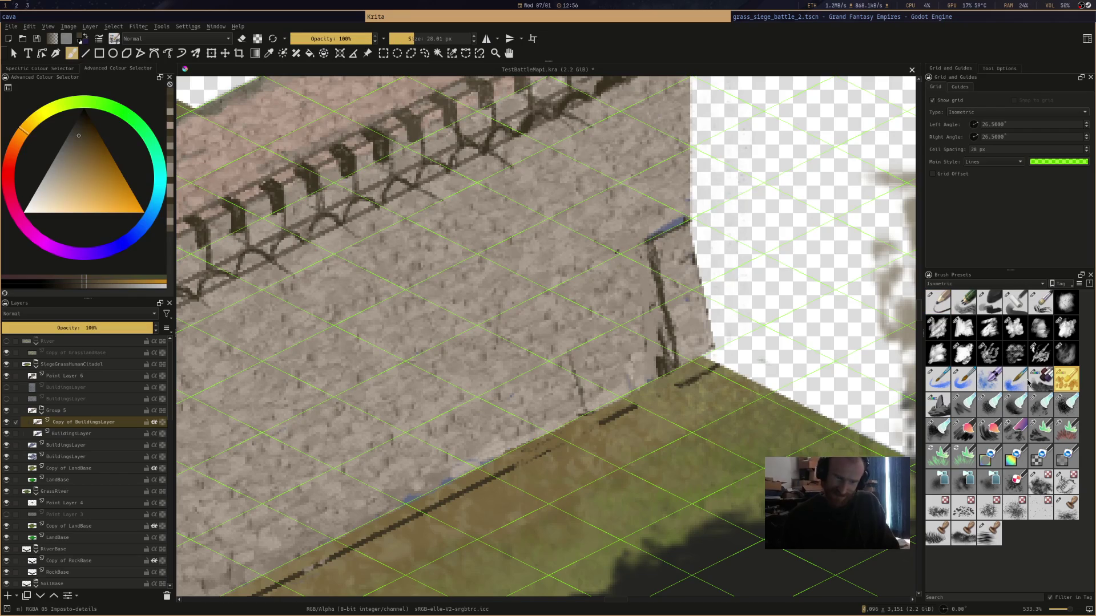
mouse_move(628, 265)
left_mouse_down()
mouse_move(670, 225)
mouse_move(662, 280)
mouse_move(685, 317)
mouse_move(690, 359)
mouse_move(653, 360)
left_mouse_up()
mouse_move(661, 239)
left_mouse_down()
mouse_move(614, 251)
mouse_move(690, 297)
mouse_move(674, 268)
mouse_move(734, 305)
left_mouse_up()
mouse_move(702, 342)
left_mouse_down()
mouse_move(656, 370)
mouse_move(651, 291)
mouse_move(676, 194)
left_mouse_up()
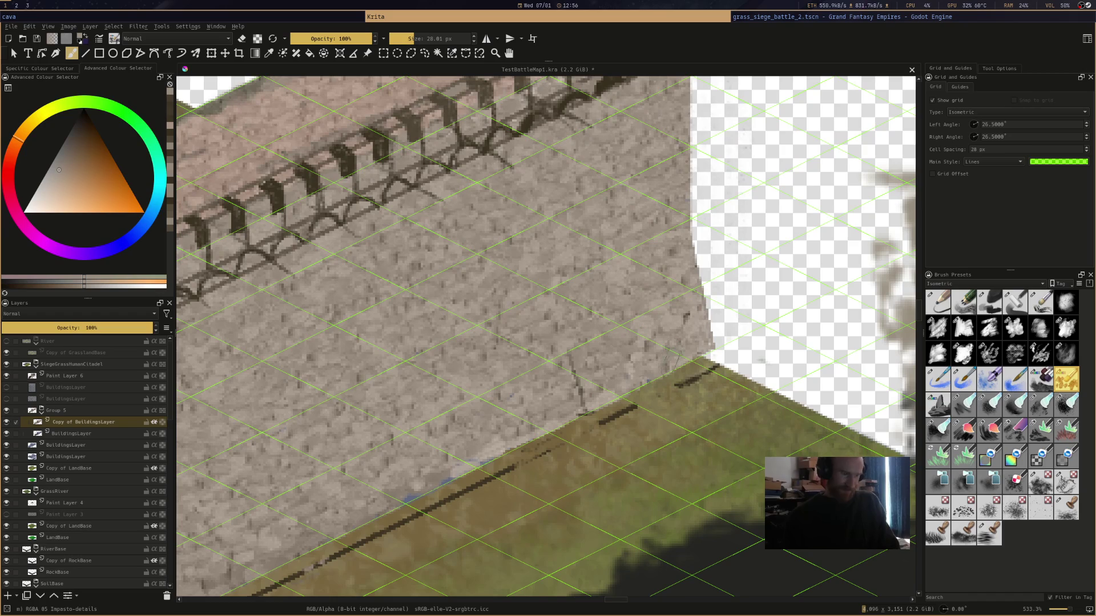
Erase leftover marks on the wall's right edge in BuildingsLayer and save TestBattleMap1.kra
left_click(104, 435)
left_click(937, 301)
key("e")
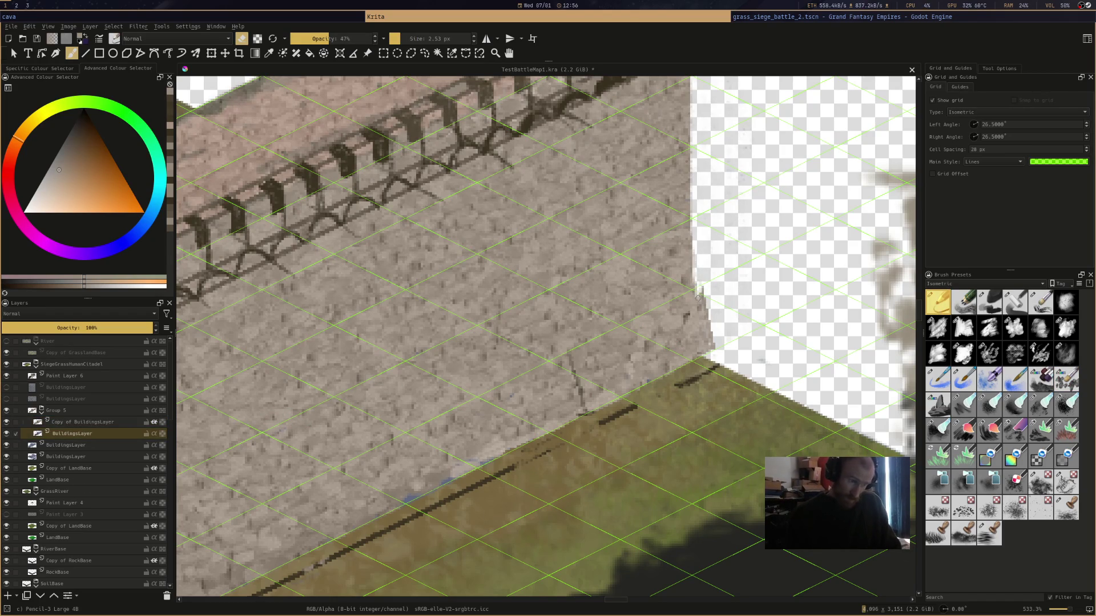
scroll(699, 257, "down", 1)
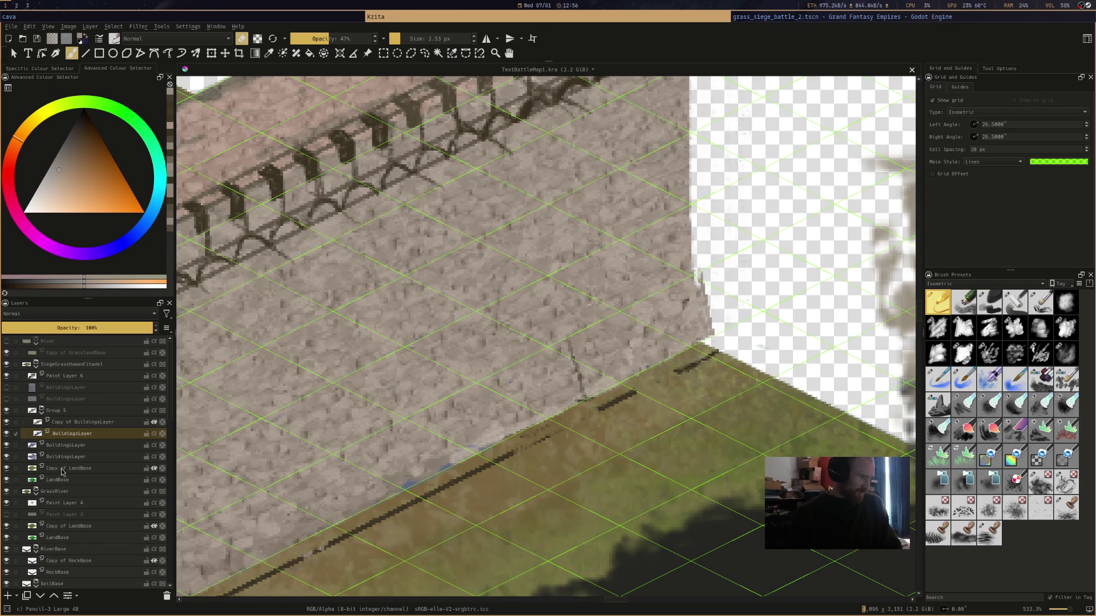
mouse_move(692, 279)
left_mouse_down()
mouse_move(703, 325)
mouse_move(705, 285)
mouse_move(696, 271)
mouse_move(698, 338)
mouse_move(712, 312)
left_mouse_up()
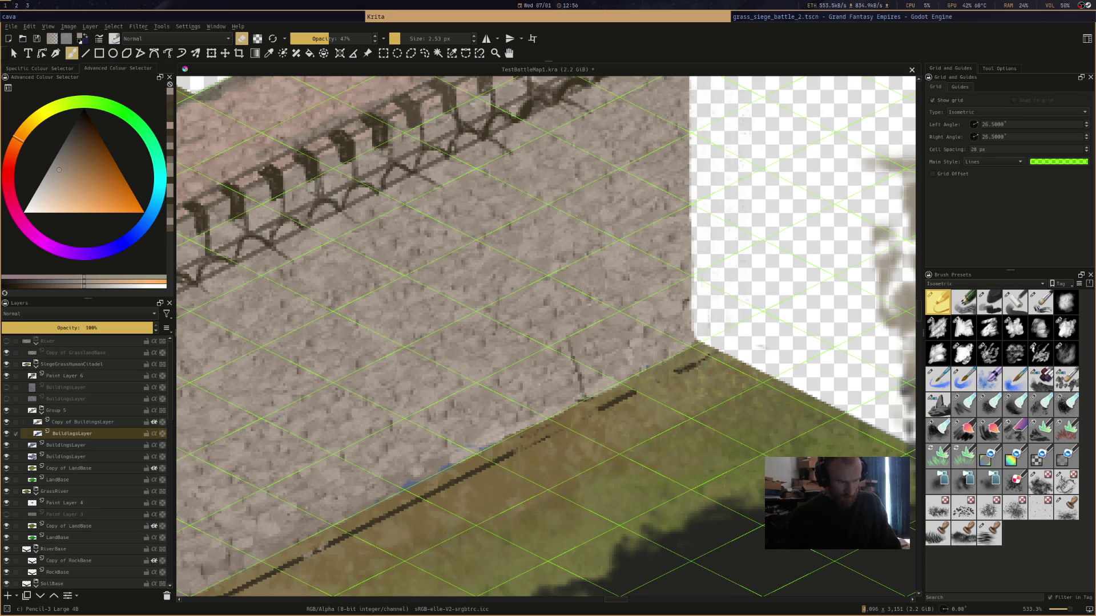
key("ctrl+s")
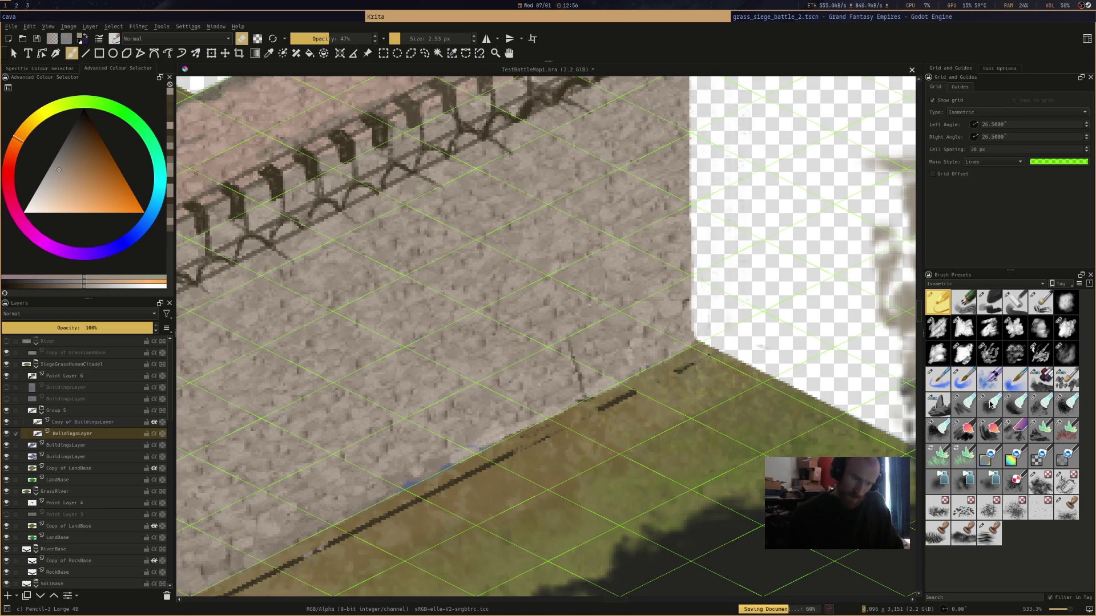
left_click(112, 425)
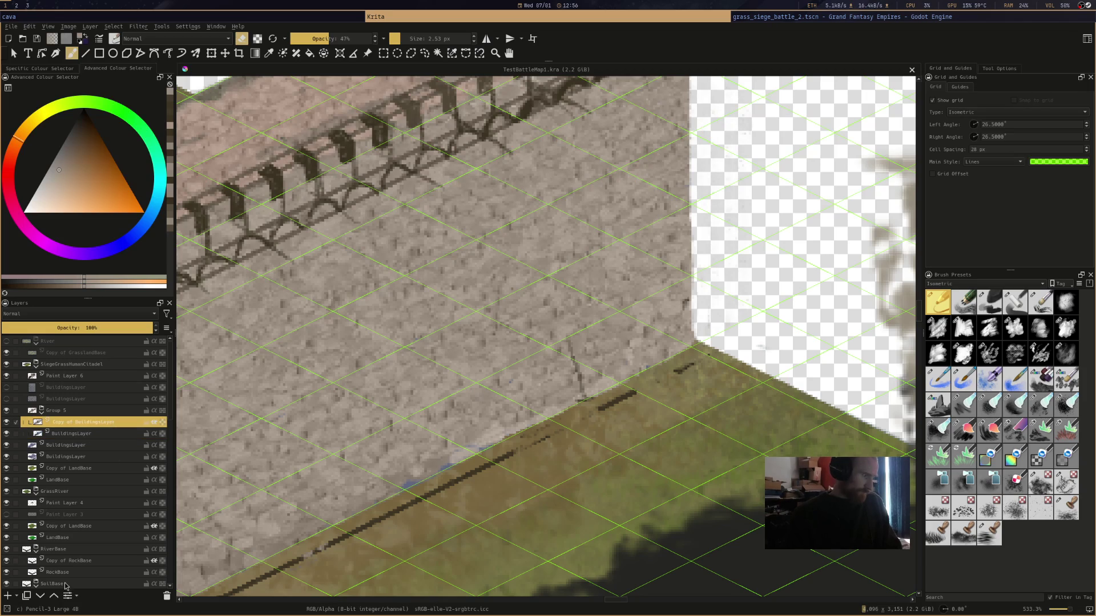
Add a new paint layer above Copy of BuildingsLayer and pick near-black from the canvas
left_click(14, 597)
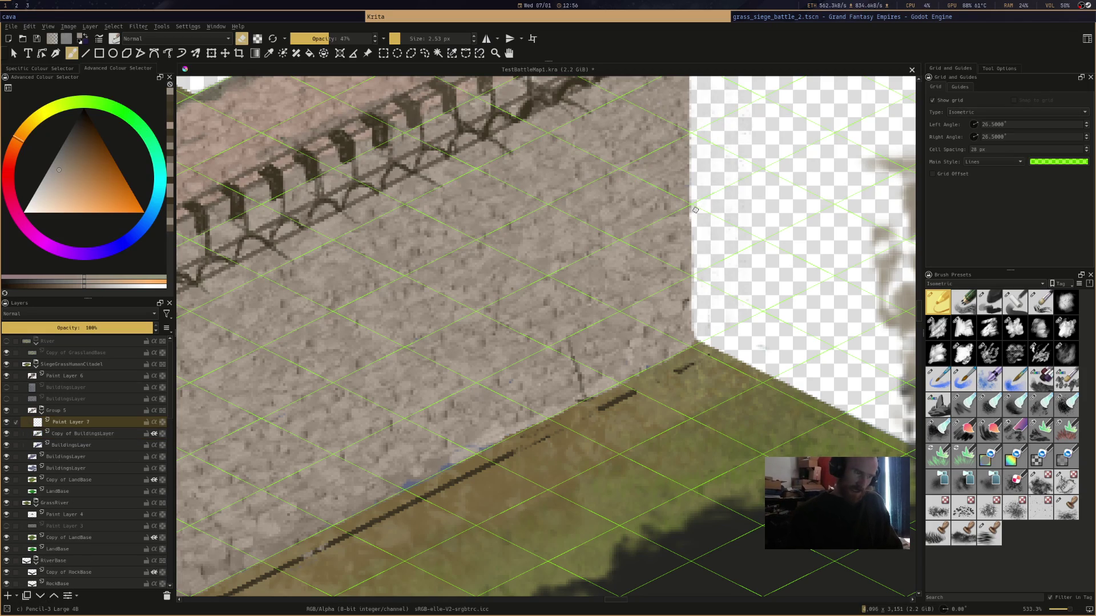
key("e")
left_click_drag(697, 208, 697, 292)
left_click(194, 114, "ctrl")
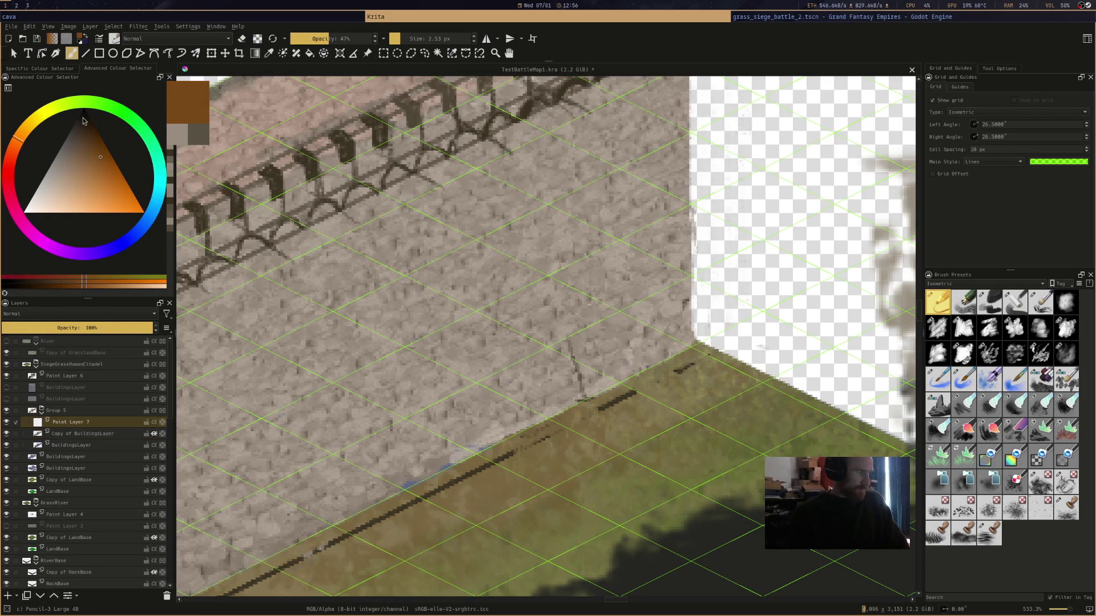
left_click_drag(690, 206, 712, 346)
key("ctrl+z")
key("ctrl+z")
key("ctrl+z")
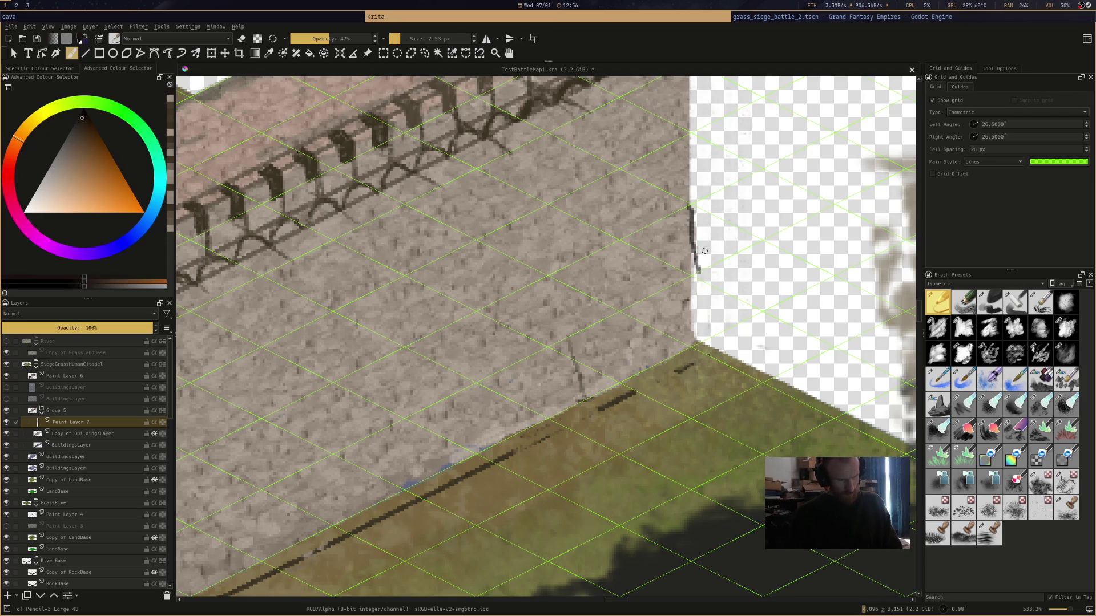
Draw the gate frame: slanted top beam, outer and inner posts, and dark base outline
mouse_move(619, 241)
left_mouse_down()
mouse_move(685, 206)
mouse_move(622, 235)
mouse_move(620, 385)
mouse_move(697, 342)
left_mouse_up()
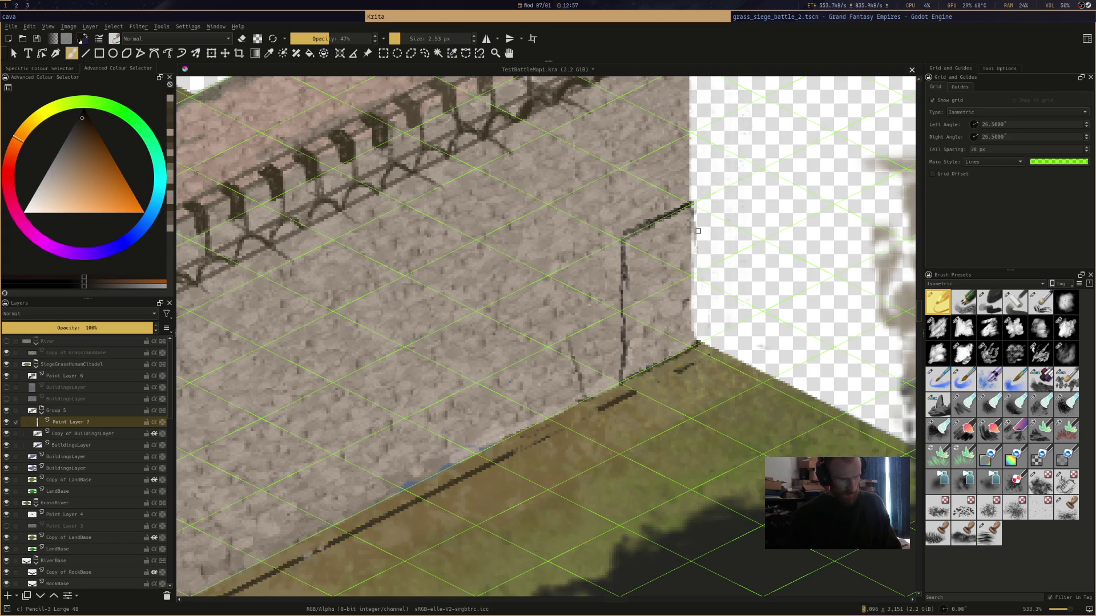
left_click_drag(693, 204, 699, 347)
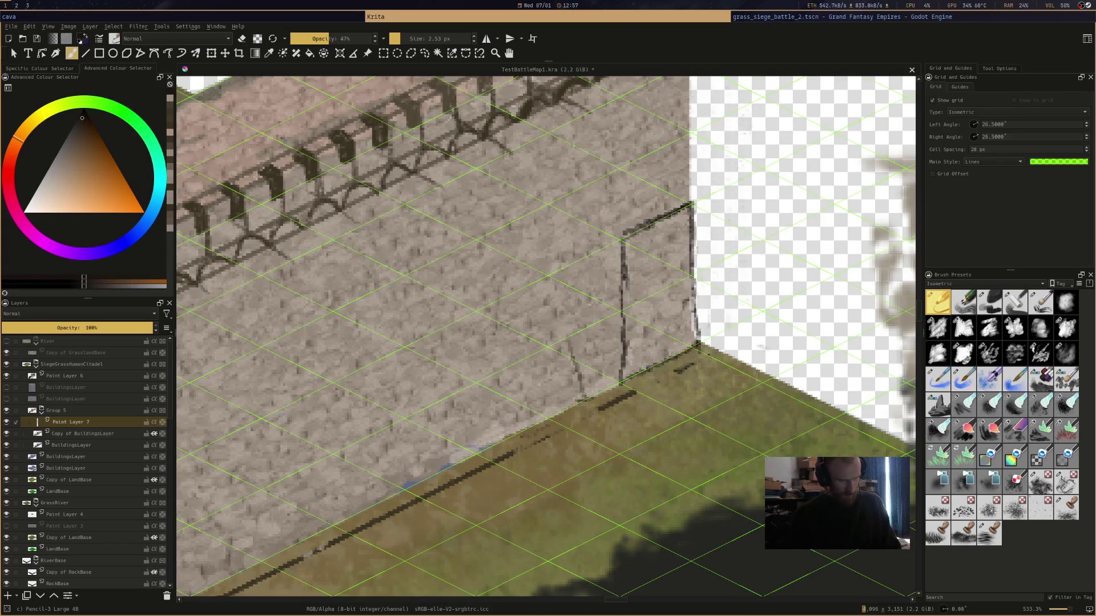
mouse_move(658, 221)
left_mouse_down()
mouse_move(662, 372)
mouse_move(717, 347)
left_mouse_up()
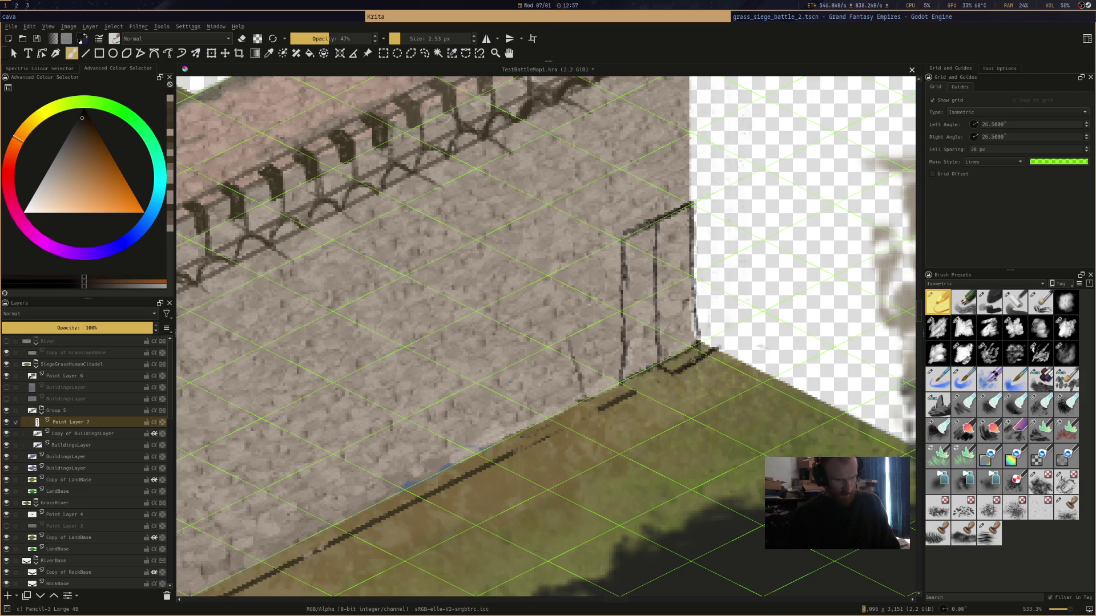
left_click_drag(691, 204, 714, 346)
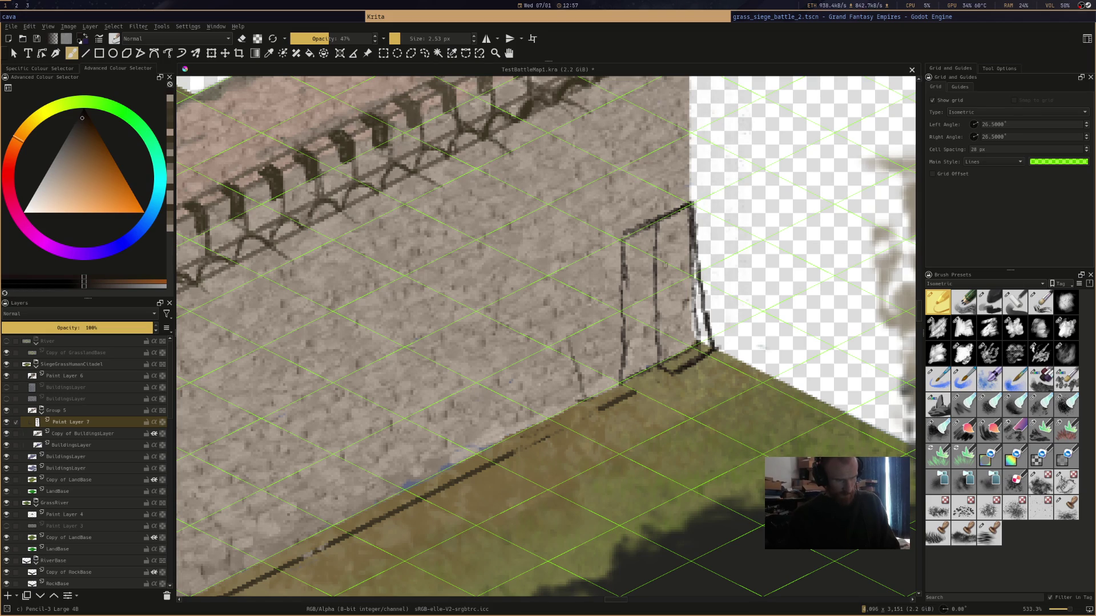
left_click_drag(657, 222, 675, 348)
left_click_drag(660, 288, 675, 357)
left_click_drag(668, 319, 679, 374)
left_click_drag(664, 300, 667, 326)
left_click_drag(661, 220, 672, 358)
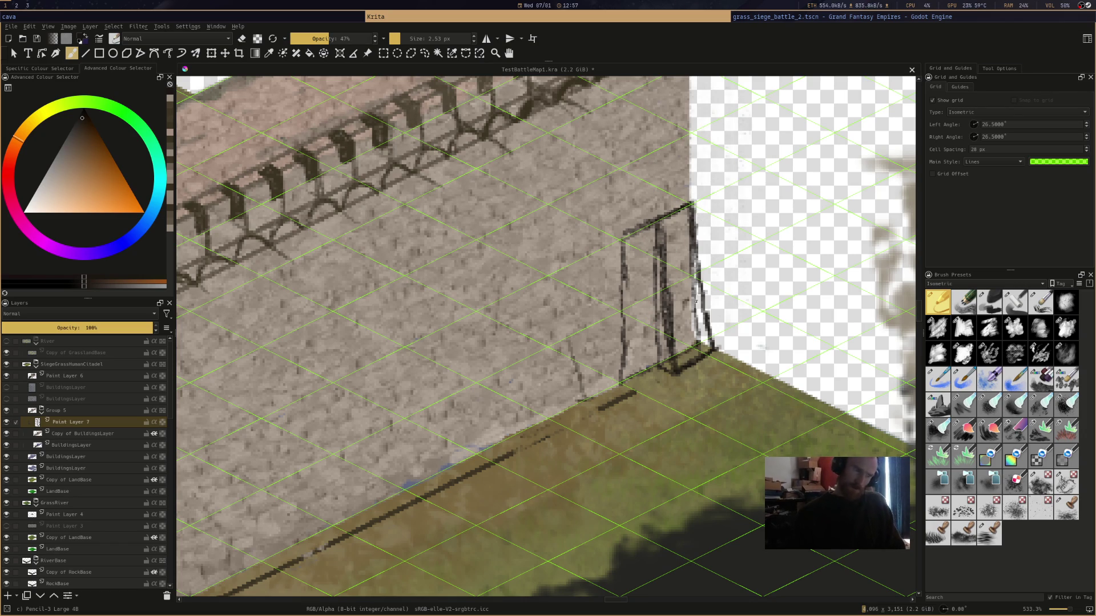
Draw a straight line down the wall's right edge with the Line tool
left_click(85, 53)
mouse_move(676, 368)
left_mouse_down()
mouse_move(707, 357)
mouse_move(728, 303)
left_mouse_up()
left_click_drag(692, 208, 712, 352)
scroll(713, 345, "down", 5)
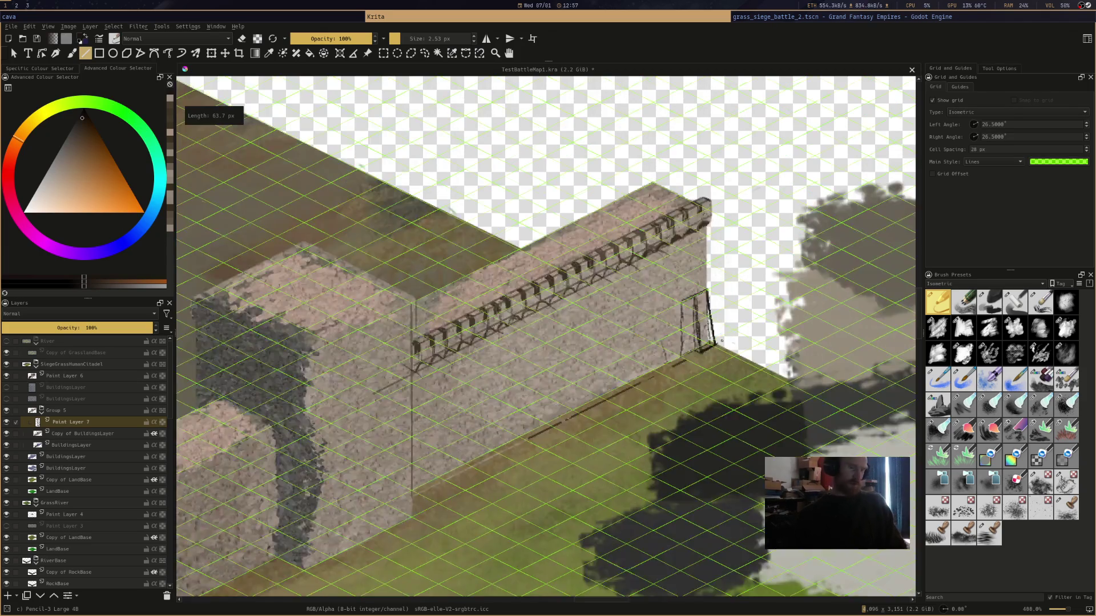
scroll(718, 339, "up", 5)
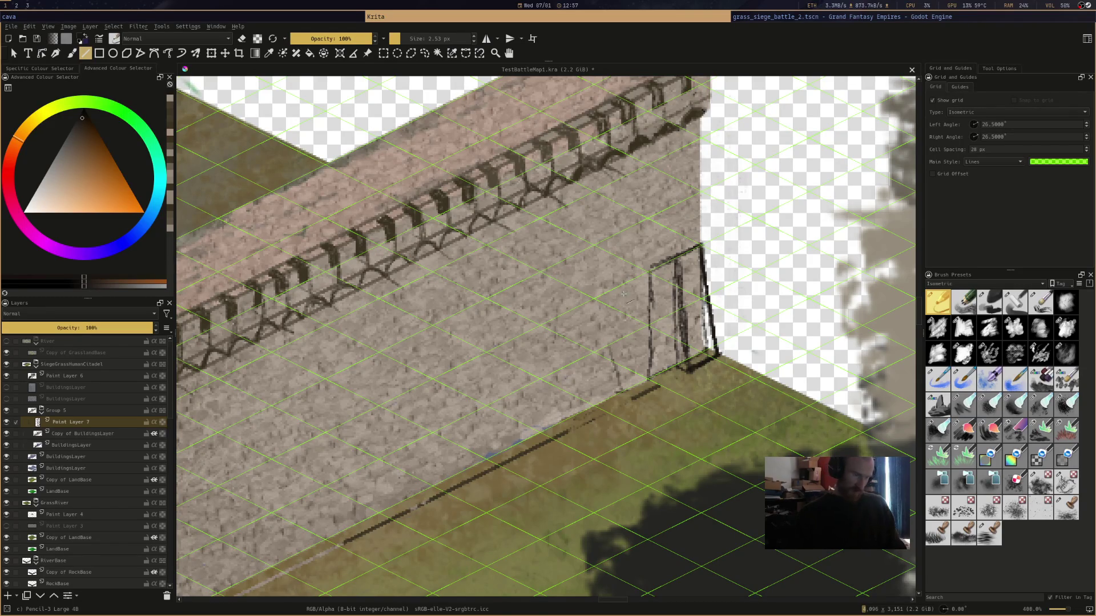
mouse_move(623, 283)
left_mouse_down()
mouse_move(613, 410)
mouse_move(629, 375)
left_mouse_up()
key("ctrl+z")
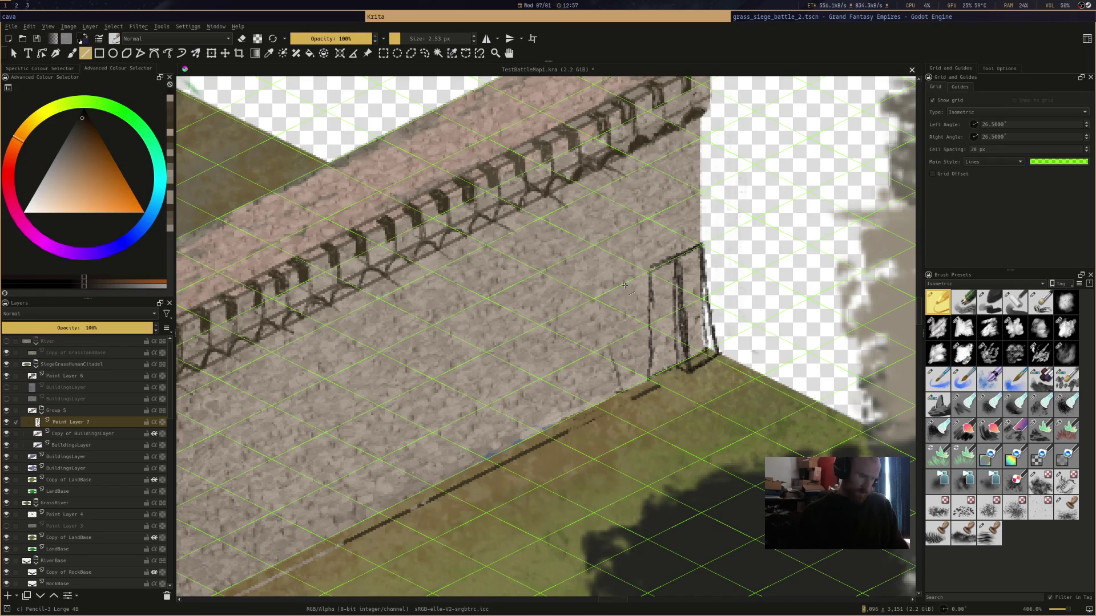
key("i")
key("i")
key("i")
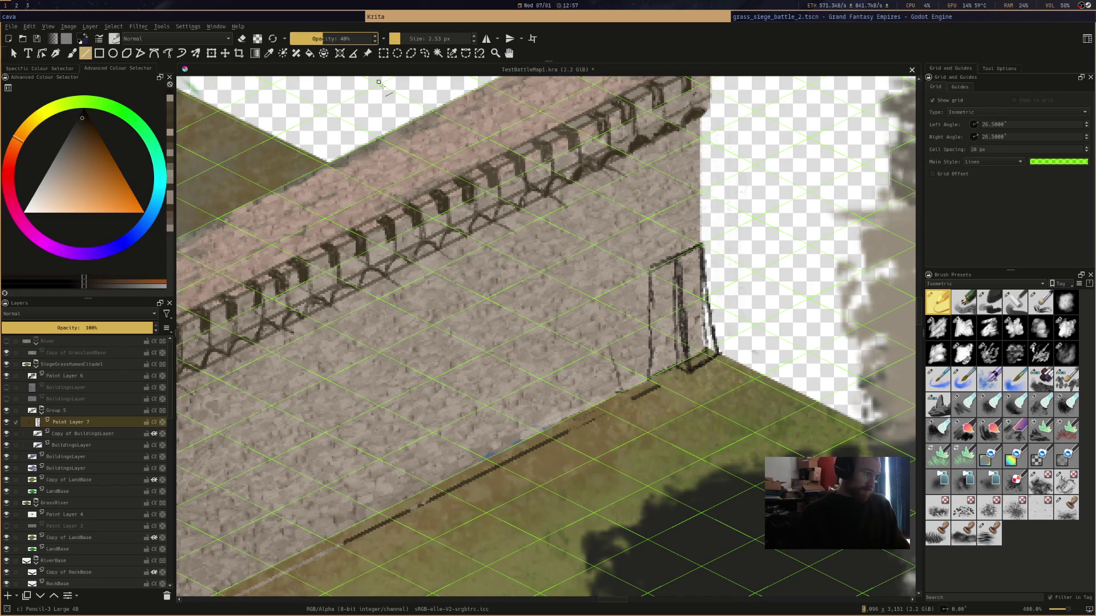
left_click_drag(623, 280, 621, 393)
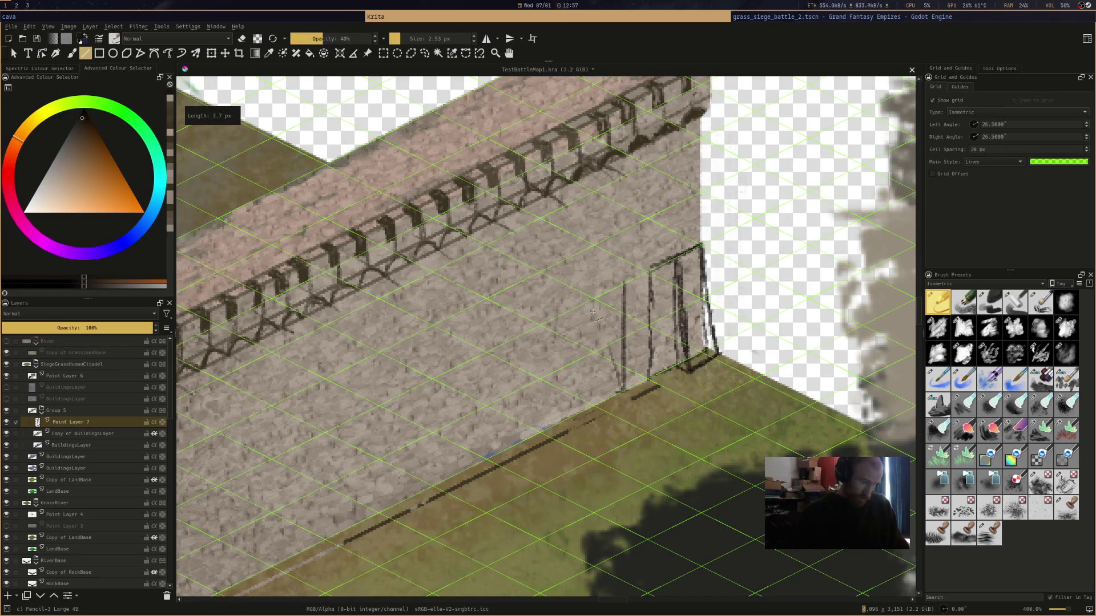
left_click_drag(594, 298, 594, 406)
left_click_drag(567, 310, 567, 420)
left_click_drag(541, 323, 541, 432)
left_click_drag(515, 340, 518, 442)
left_click_drag(486, 351, 486, 461)
left_click_drag(460, 366, 461, 473)
left_click_drag(433, 377, 432, 484)
left_click_drag(407, 391, 407, 502)
left_click_drag(380, 405, 380, 512)
mouse_move(348, 420)
left_mouse_down()
mouse_move(359, 524)
mouse_move(323, 539)
left_mouse_up()
left_click_drag(297, 449, 302, 511)
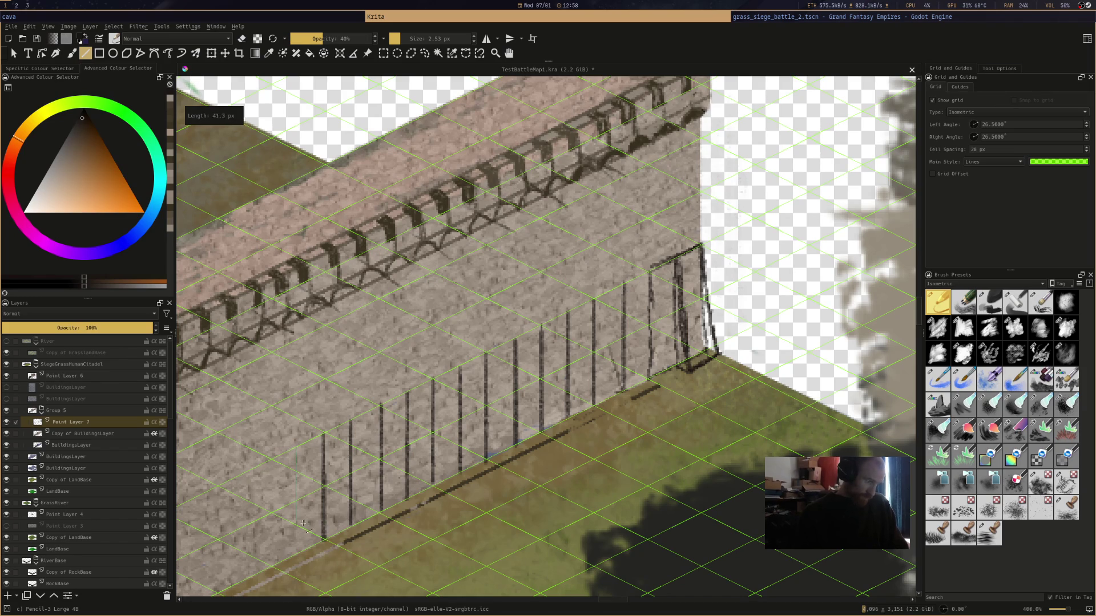
left_click_drag(304, 551, 304, 552)
left_click_drag(269, 460, 274, 565)
key("minus")
key("minus")
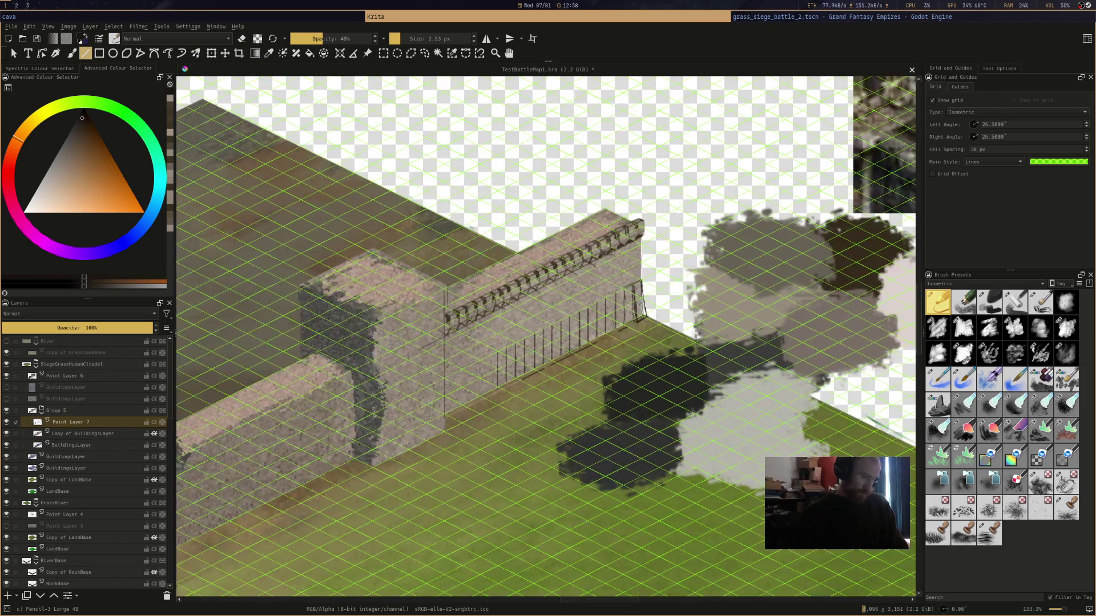
key("super+3")
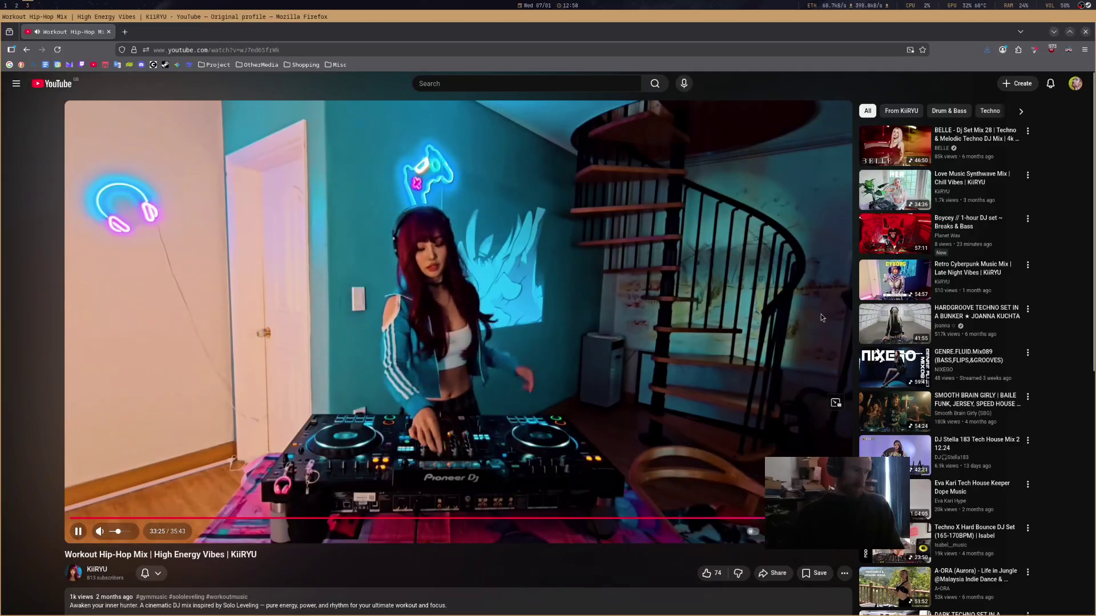
left_click(878, 165)
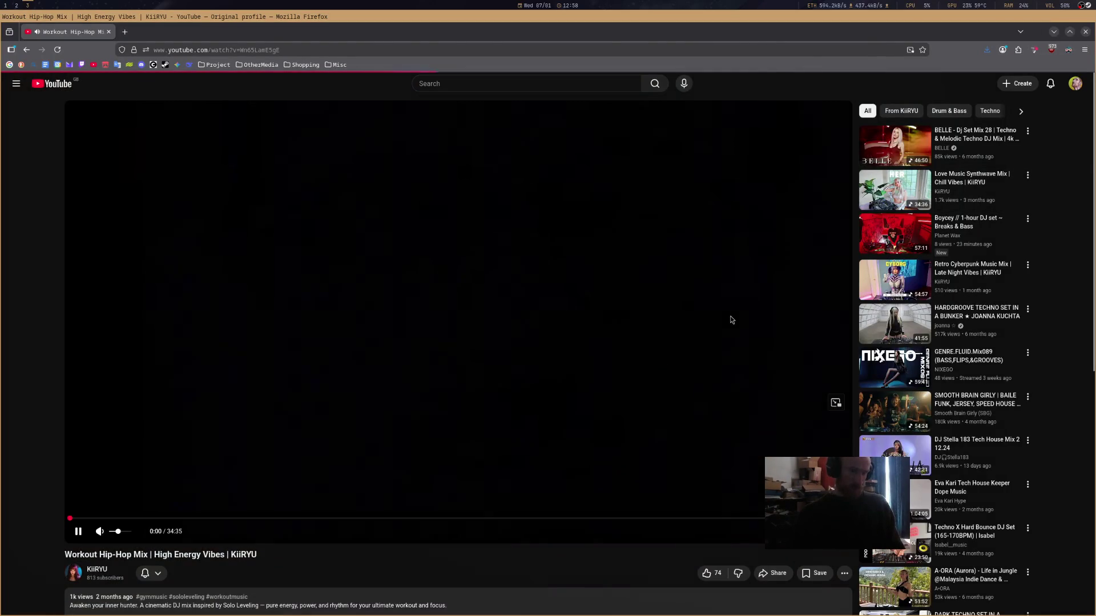
key("super+1")
key("plus")
key("plus")
key("plus")
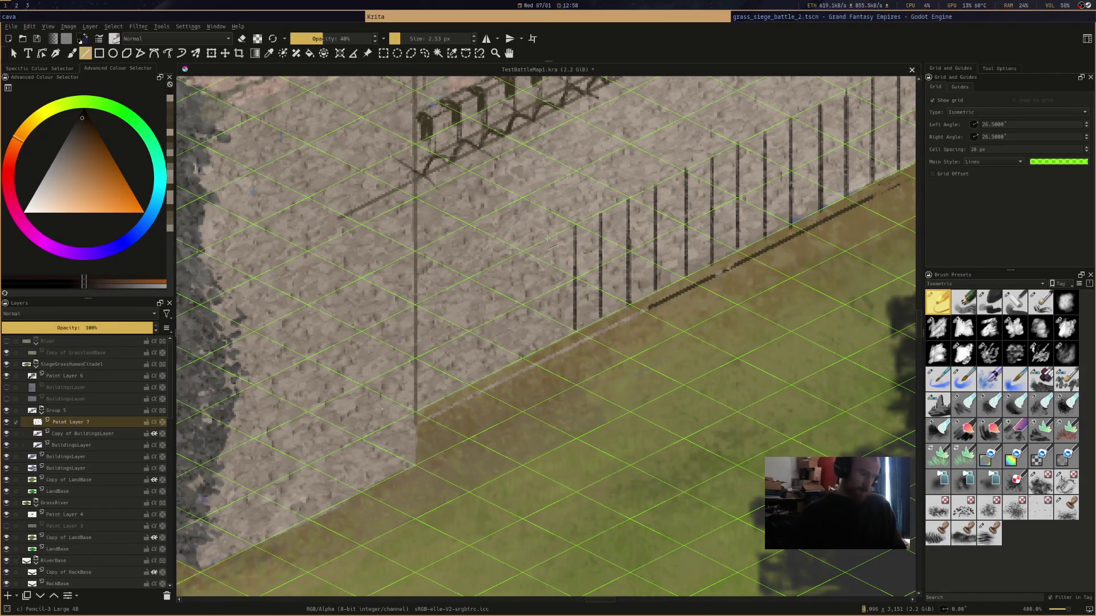
Draw straight vertical fence posts along the wall base, stepping leftward
mouse_move(549, 235)
left_mouse_down()
mouse_move(549, 343)
mouse_move(484, 371)
left_mouse_up()
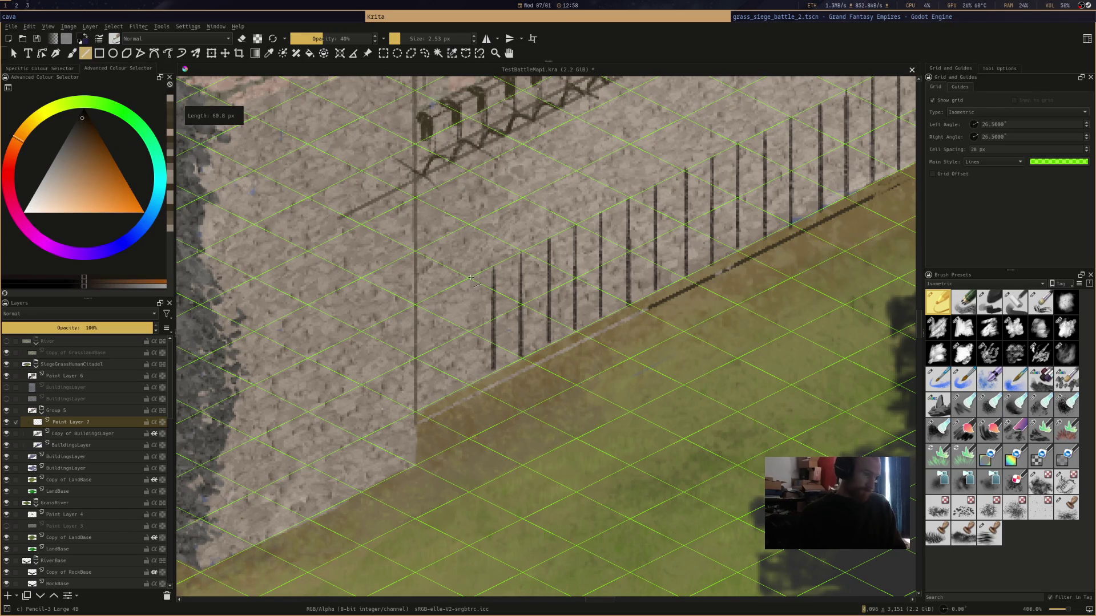
left_click_drag(468, 277, 468, 385)
left_click_drag(443, 291, 443, 401)
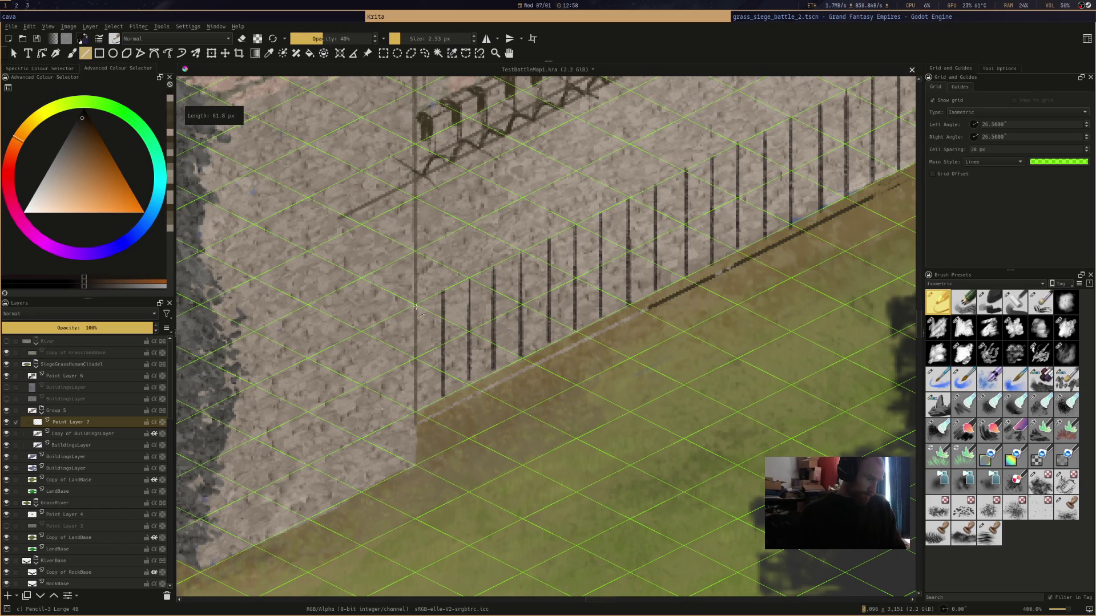
Make BuildingsLayer the active layer and switch to the freehand brush
scroll(477, 371, "down", 3)
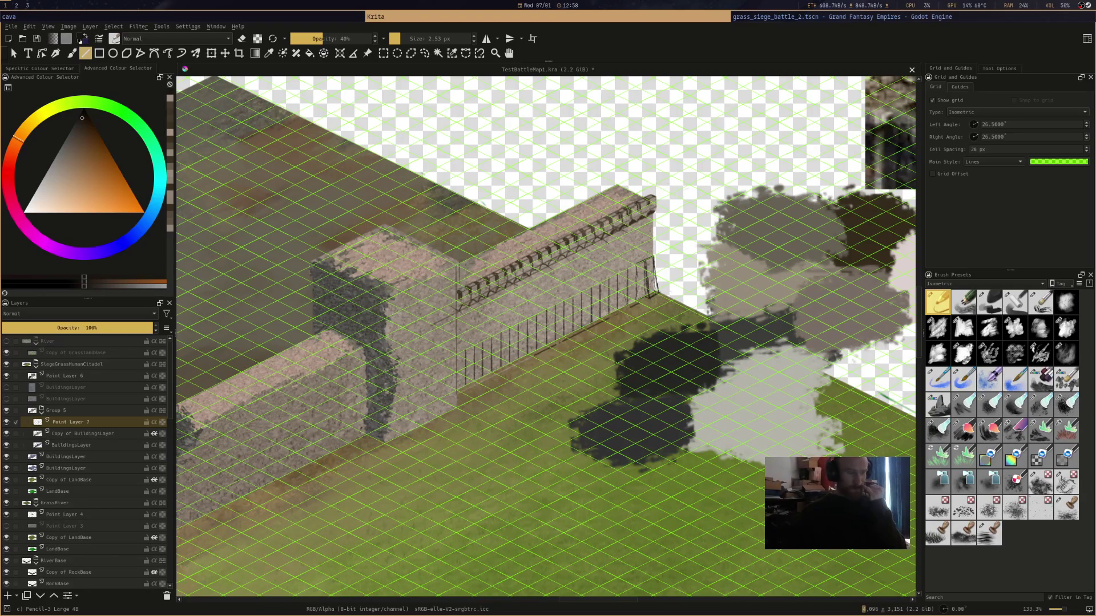
scroll(602, 322, "up", 2)
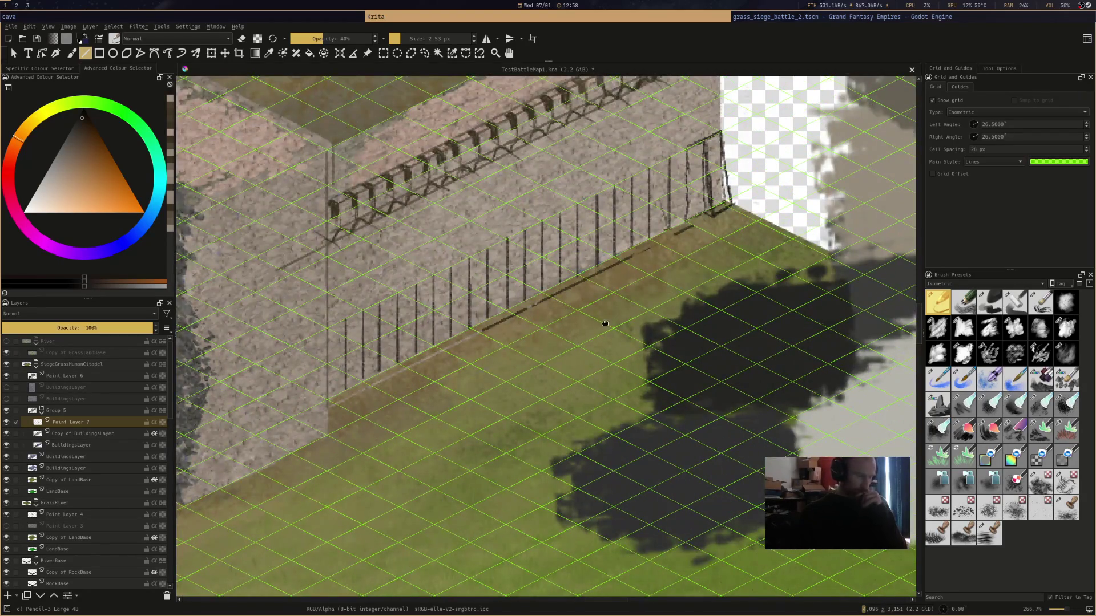
scroll(608, 359, "up", 2)
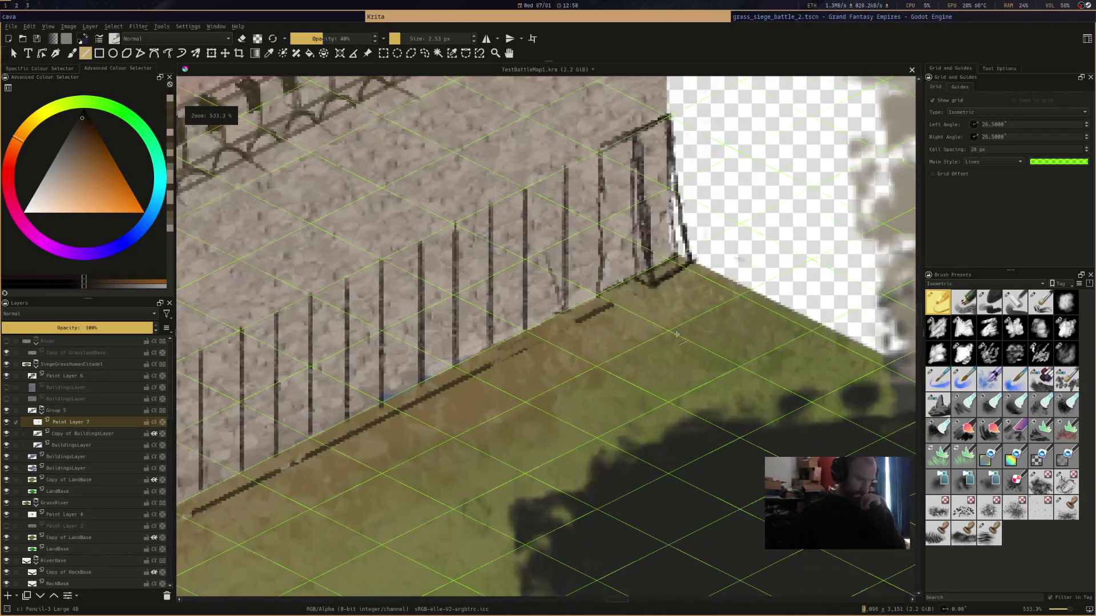
left_click_drag(677, 334, 658, 379)
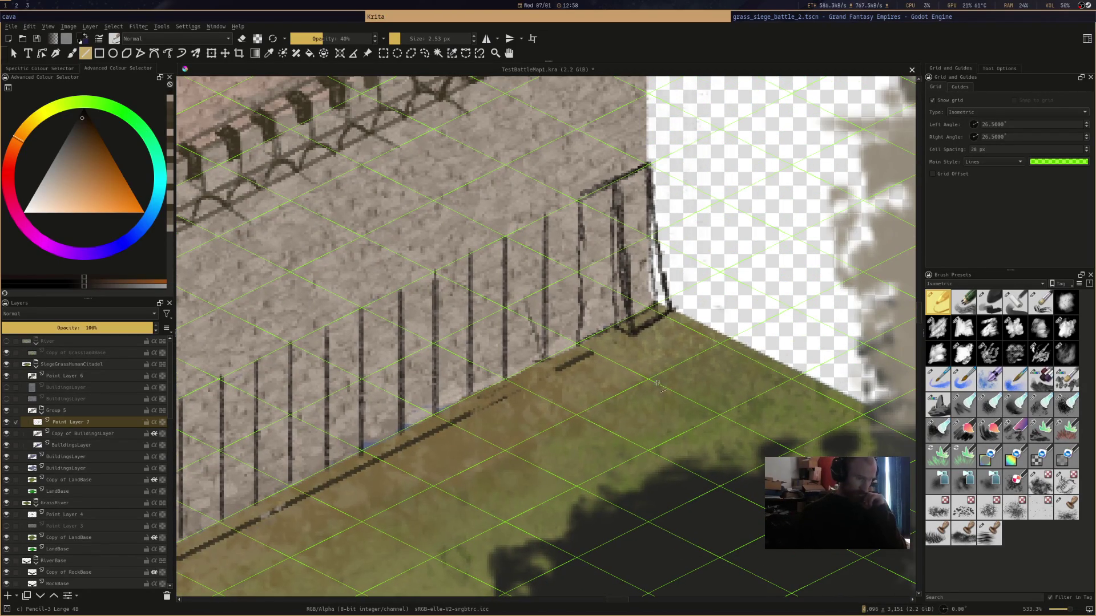
left_click(77, 436)
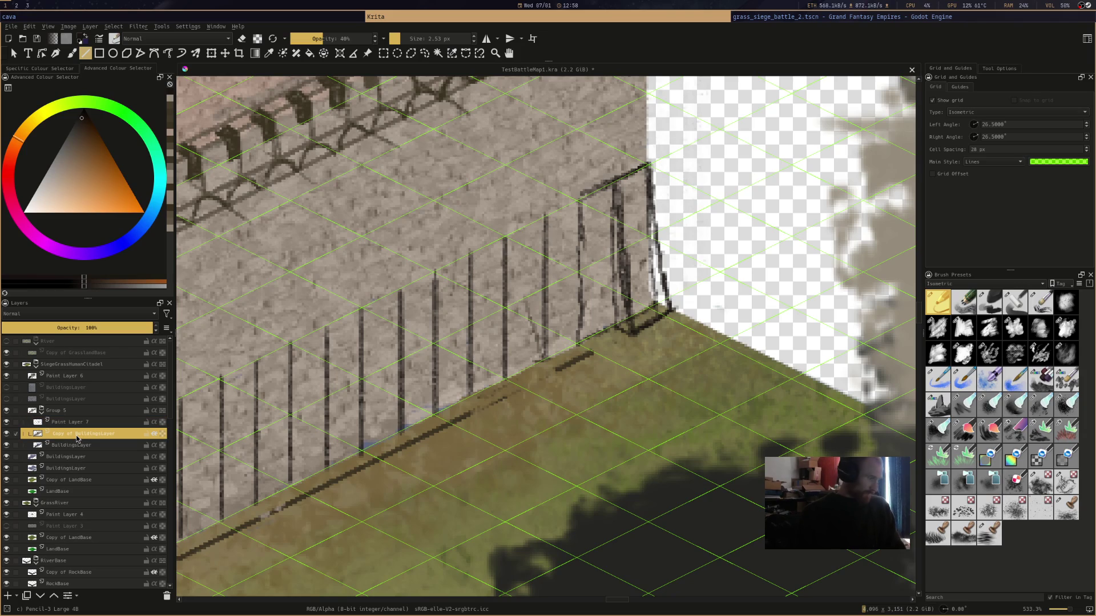
left_click(78, 445)
key("b")
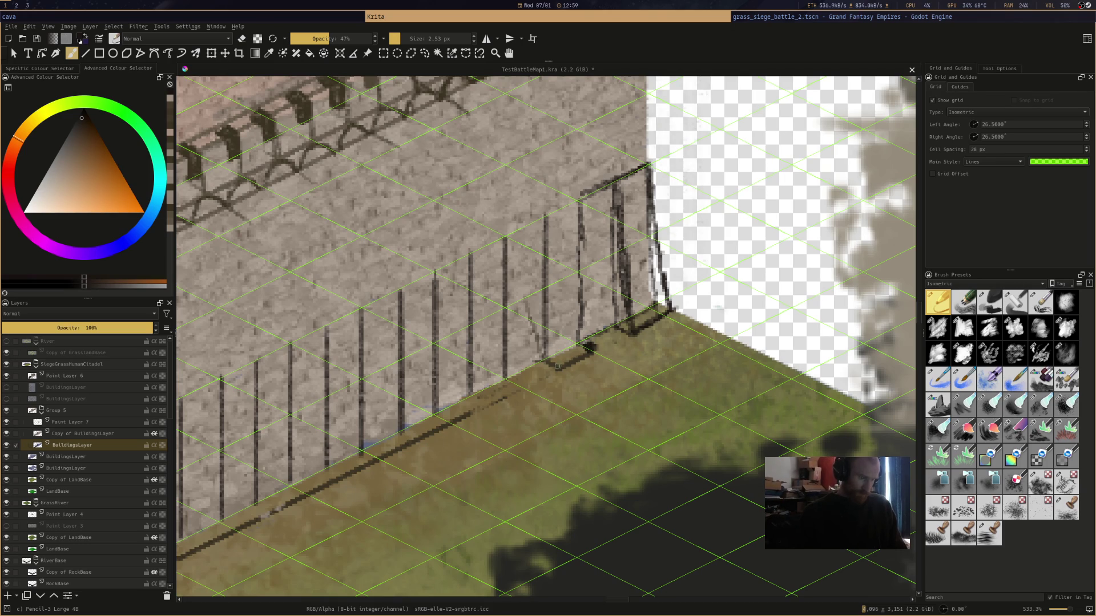
Paint dark shadows at the fence-post feet along the wall base, erasing stray marks
left_click_drag(476, 397, 518, 384)
key("e")
left_click_drag(472, 412, 460, 418)
key("e")
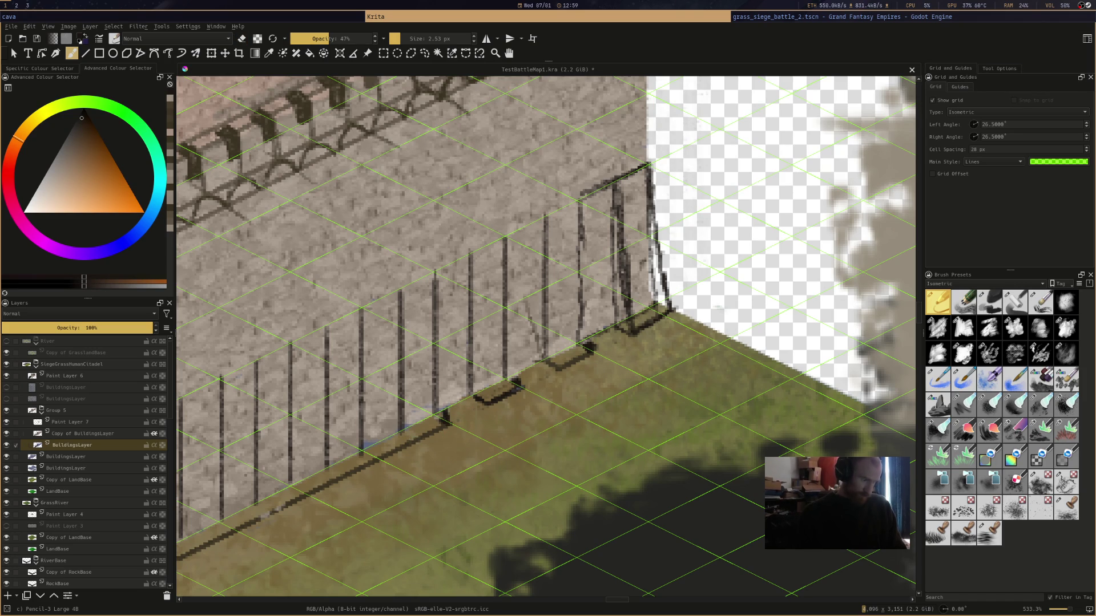
left_click_drag(400, 431, 411, 438)
key("e")
mouse_move(396, 452)
left_mouse_down()
mouse_move(342, 477)
mouse_move(371, 460)
mouse_move(334, 472)
mouse_move(365, 457)
mouse_move(342, 465)
left_mouse_up()
key("e")
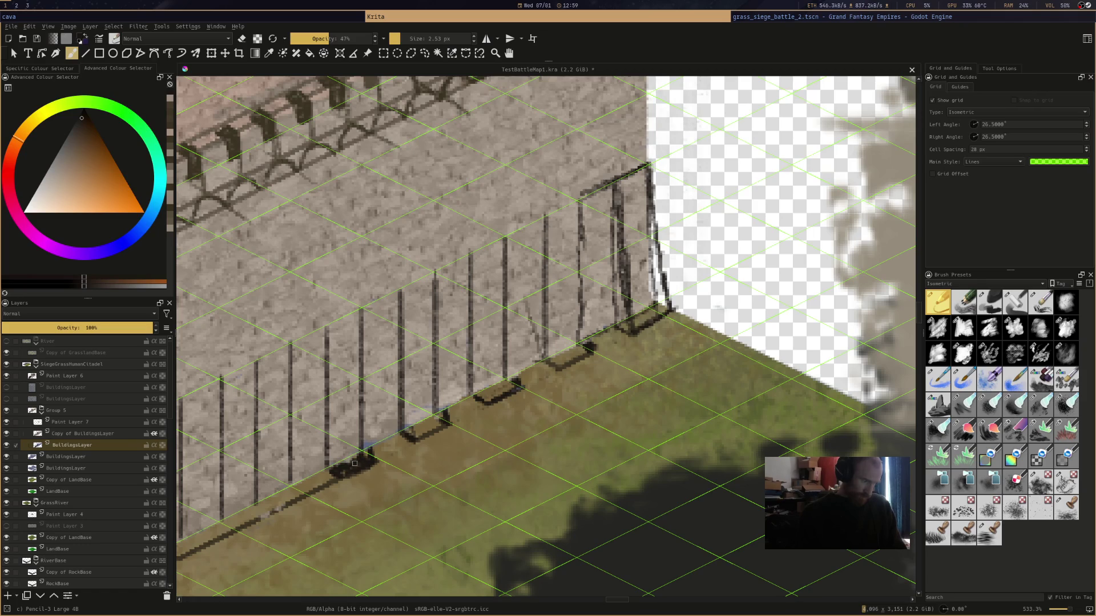
key("e")
key("e")
key("e")
key("e")
left_click_drag(296, 495, 289, 495)
key("e")
left_click_drag(245, 524, 238, 530)
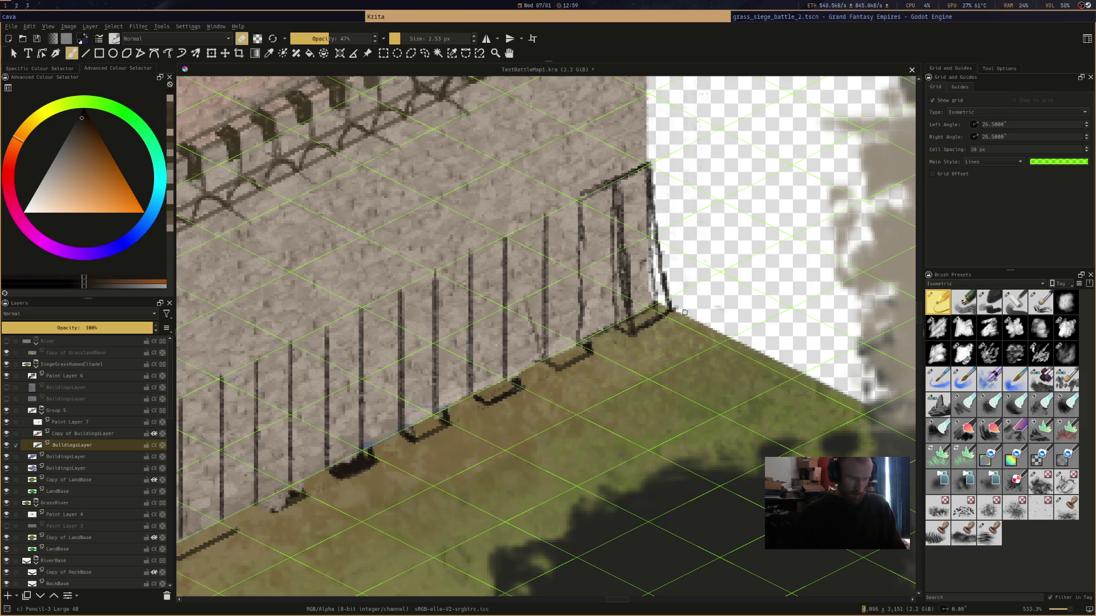
key("e")
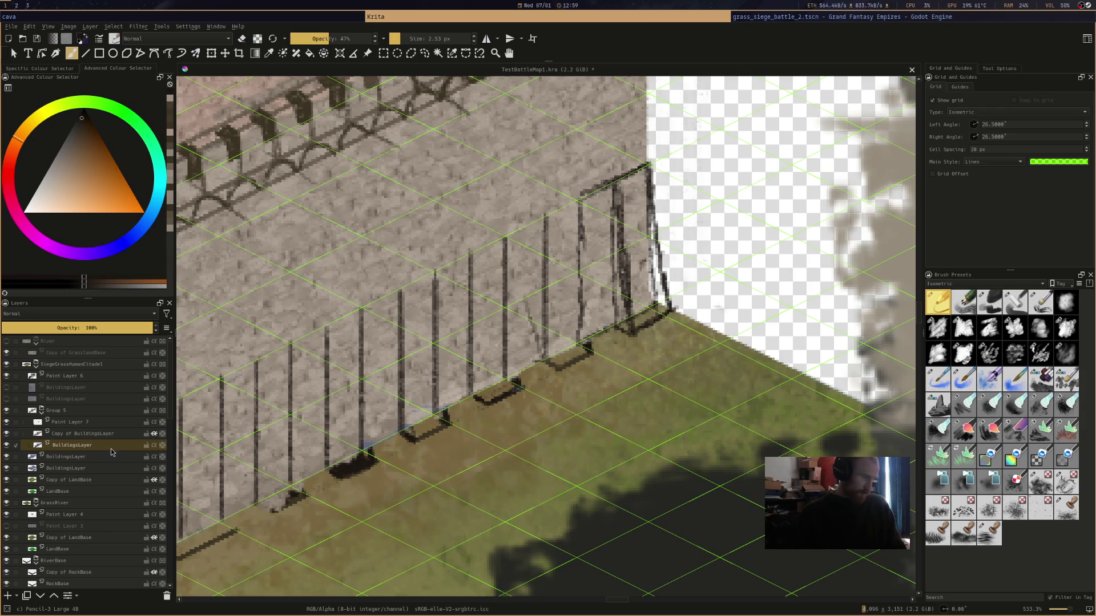
key("e")
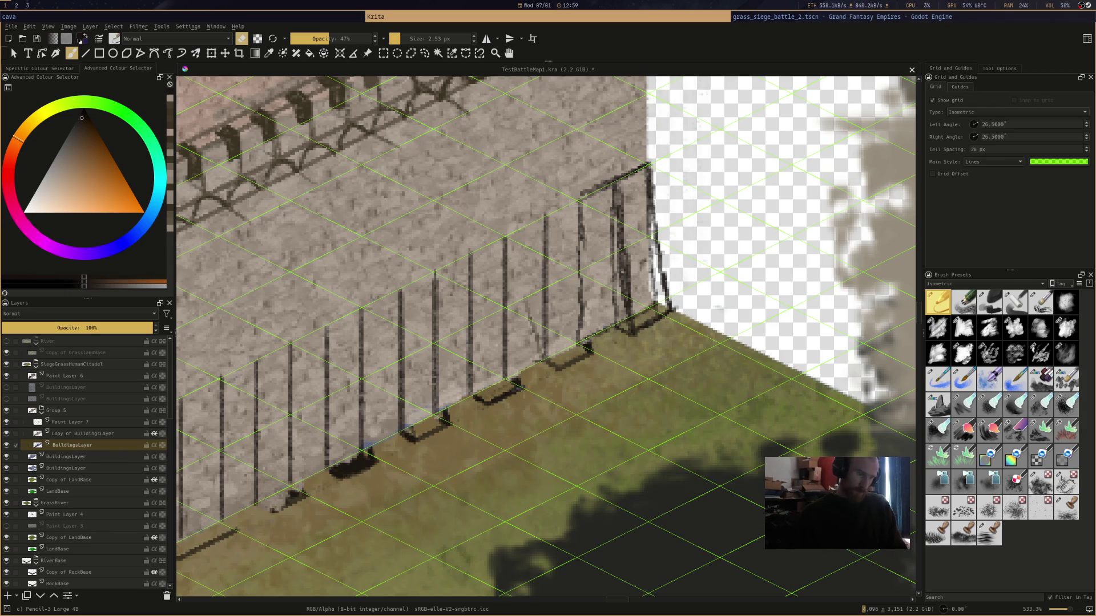
key("e")
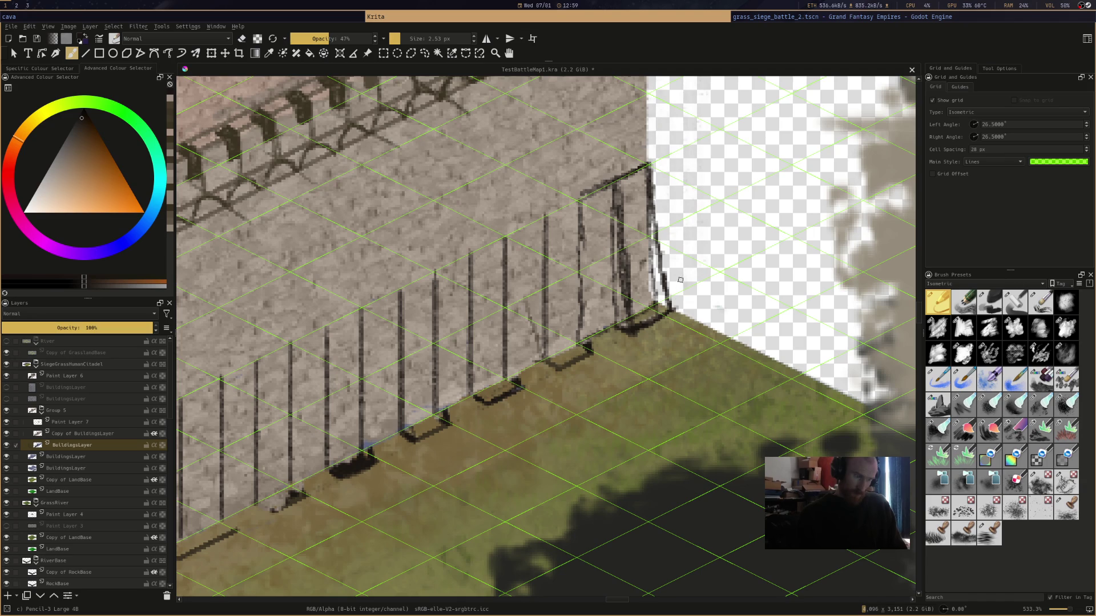
Darken the fence corner post with thin dark strokes
left_click_drag(656, 282, 665, 305)
left_click_drag(654, 257, 660, 302)
mouse_move(648, 220)
left_mouse_down()
mouse_move(656, 280)
mouse_move(656, 263)
left_mouse_up()
left_click_drag(657, 297, 661, 306)
left_click_drag(649, 240, 654, 303)
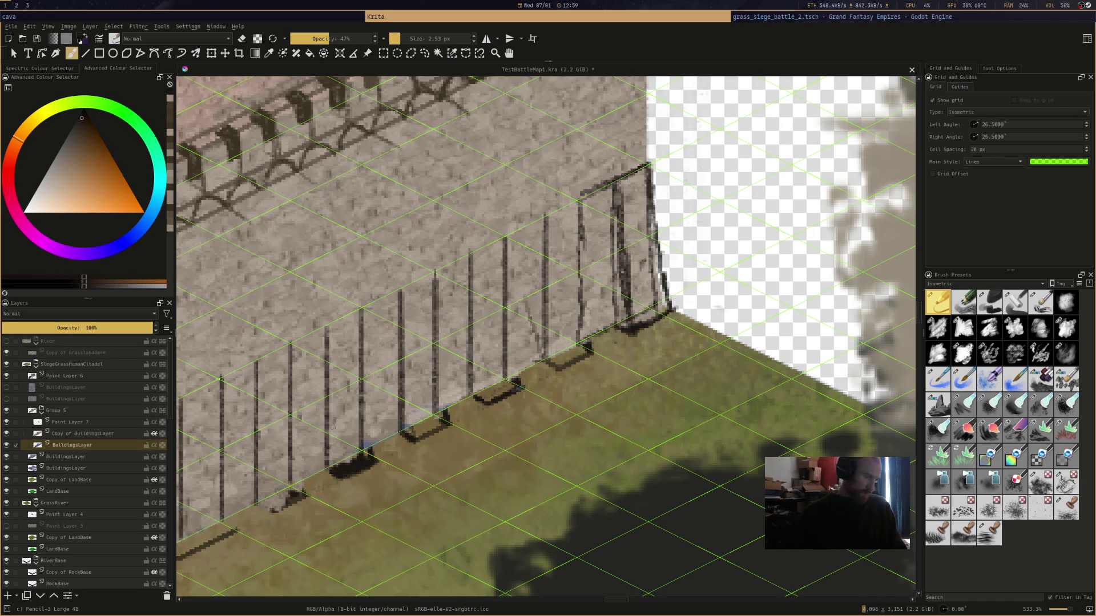
mouse_move(429, 497)
left_mouse_down()
mouse_move(625, 389)
mouse_move(697, 366)
left_mouse_up()
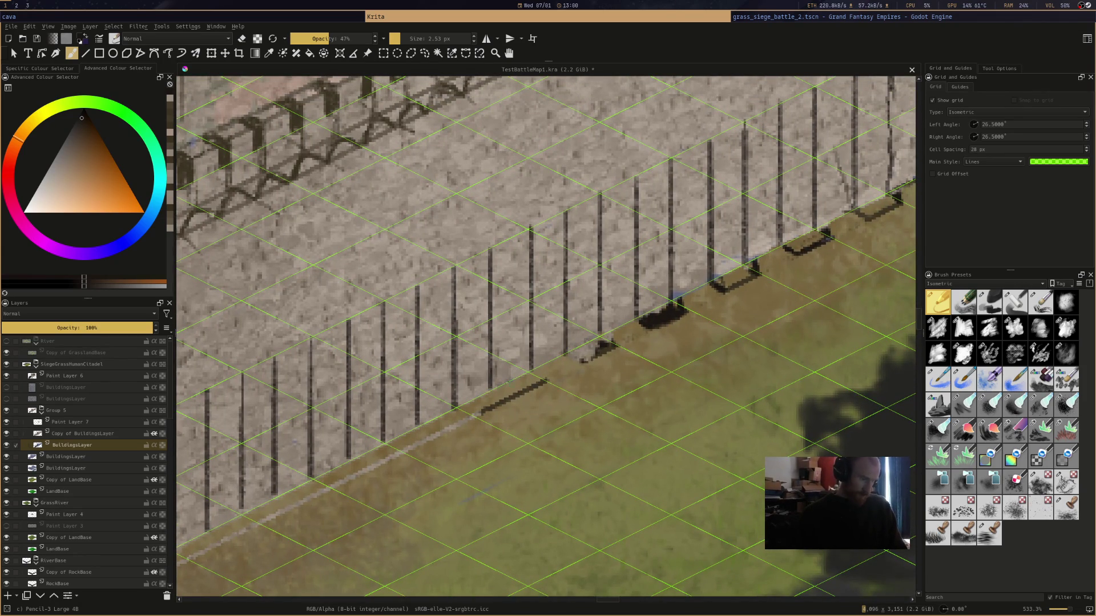
Paint shadow strokes under the further fence posts, then zoom out to the whole canvas
left_click_drag(495, 393, 544, 378)
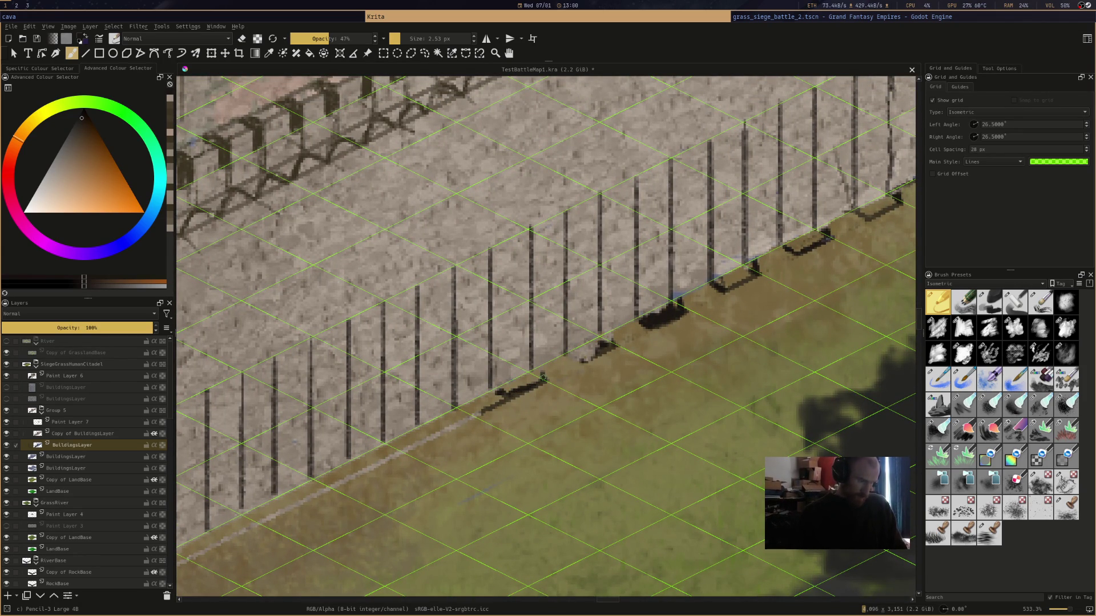
left_click_drag(507, 389, 520, 379)
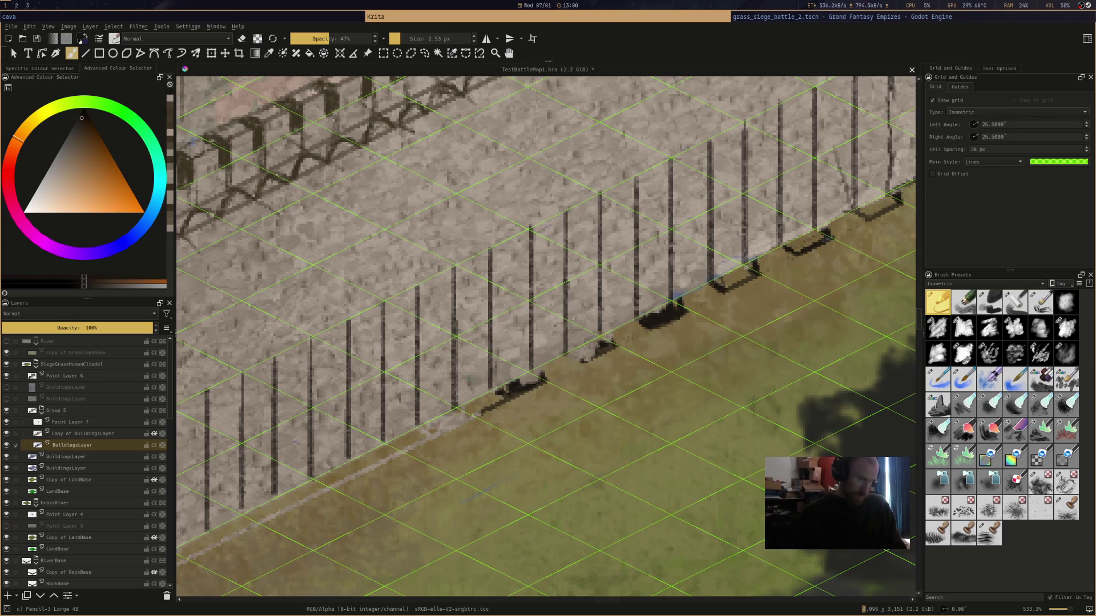
key("minus")
key("minus")
key("minus")
key("plus")
key("plus")
key("plus")
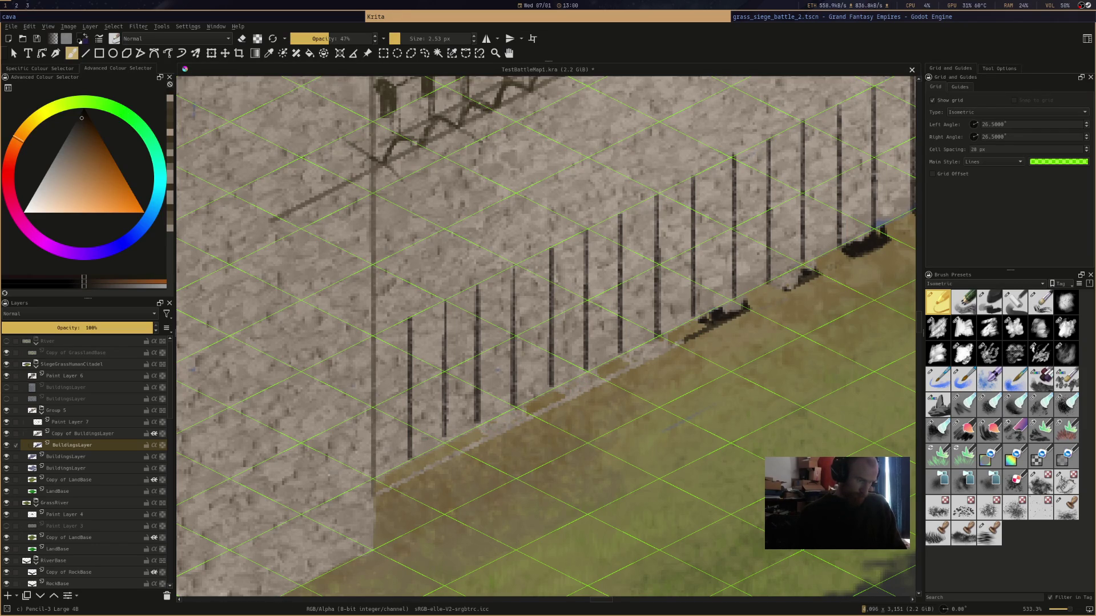
key("e")
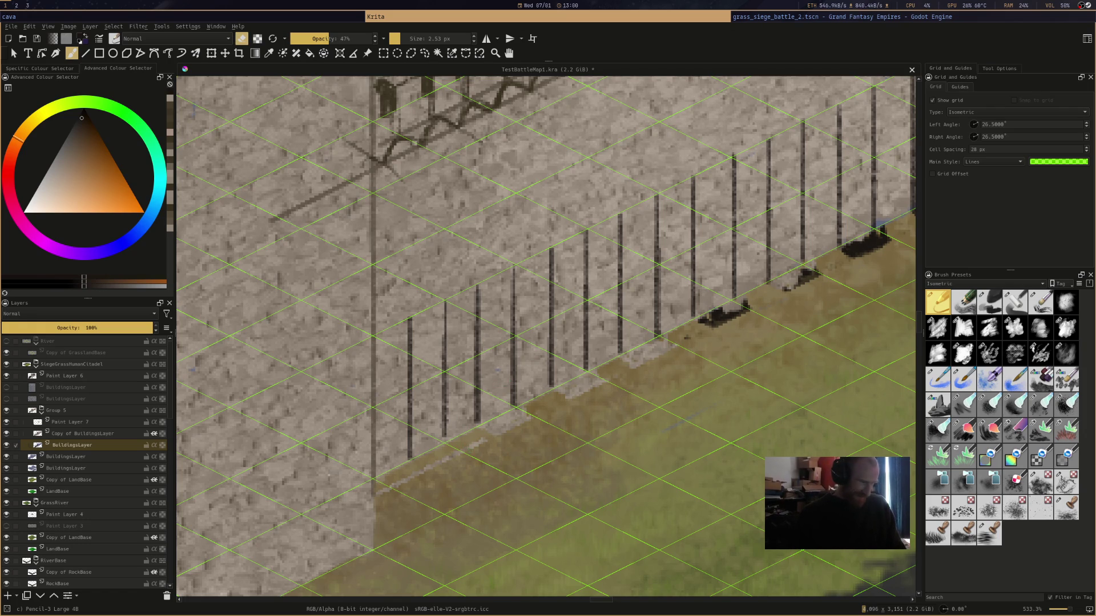
key("e")
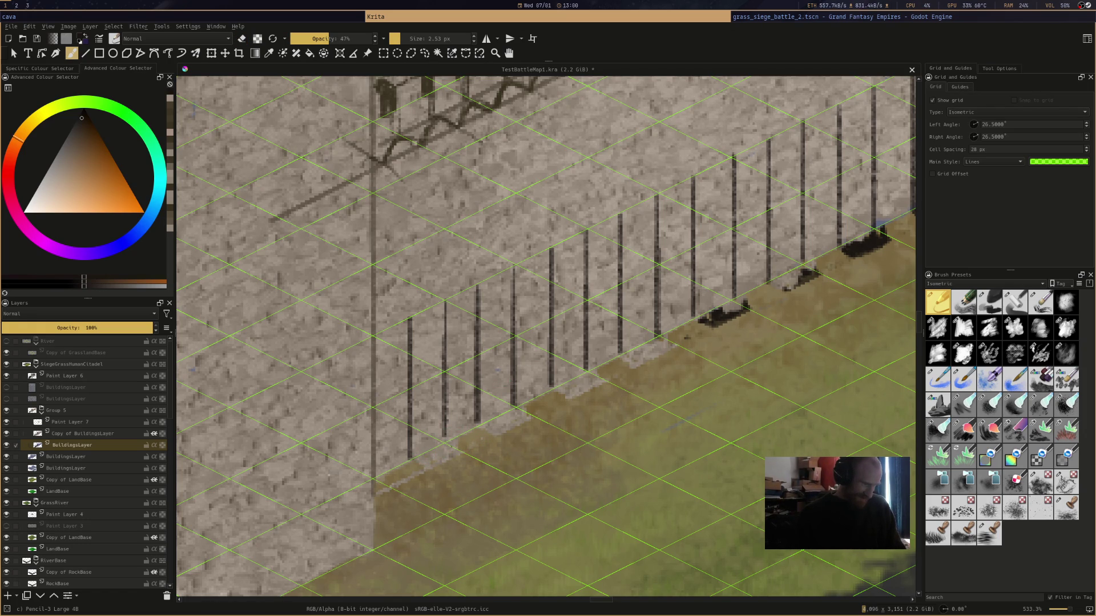
key("e")
key("e")
key("e")
key("1")
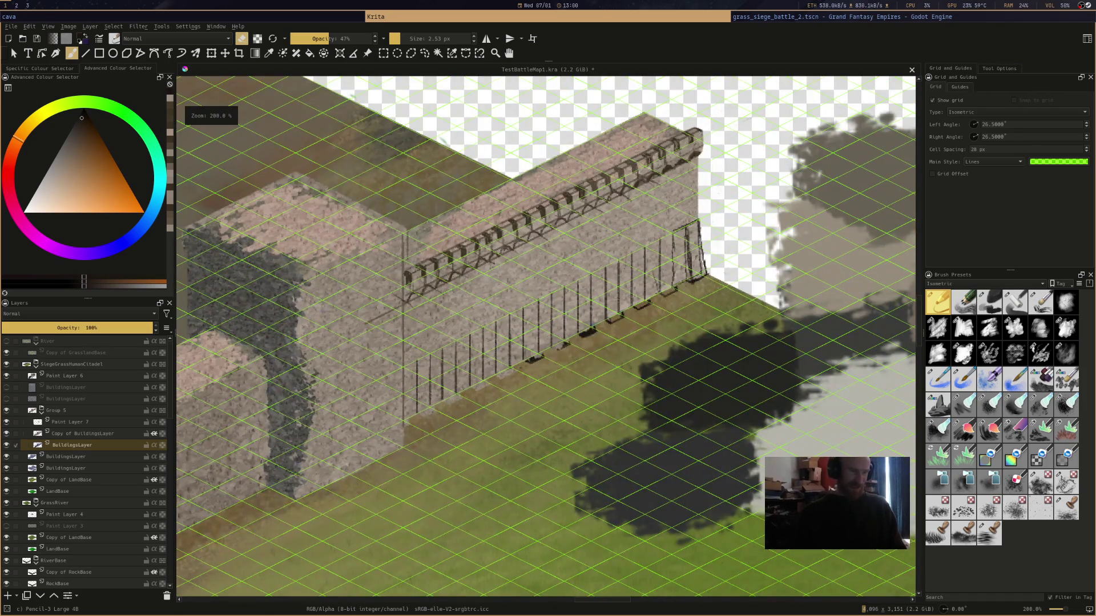
Look over the full wall, then hide Paint Layer 7 to leave only the base shadows
scroll(365, 285, "up", 3)
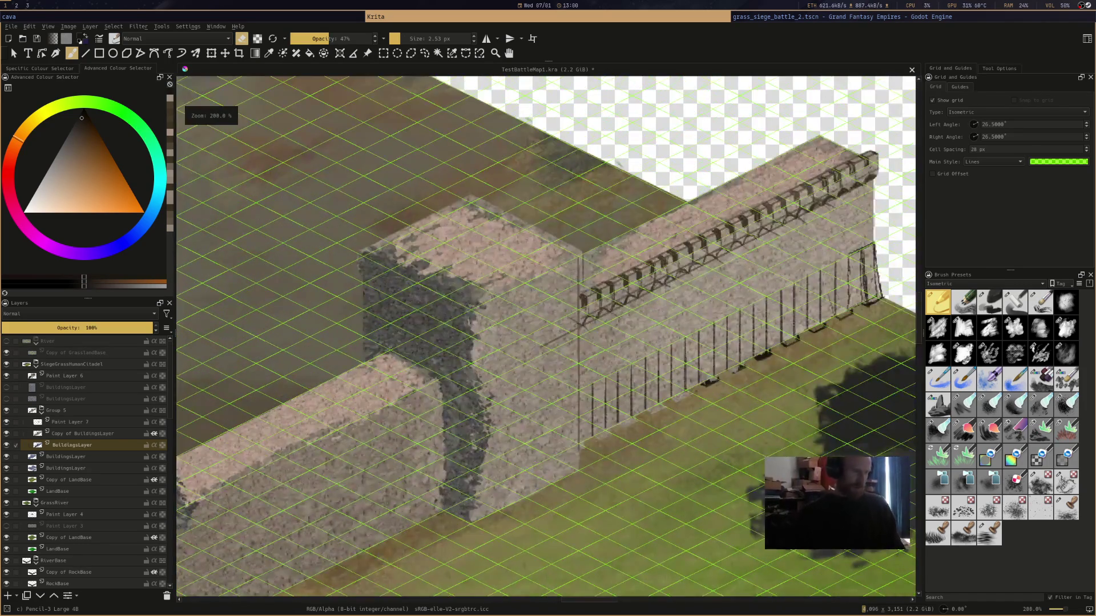
scroll(576, 337, "up", 3)
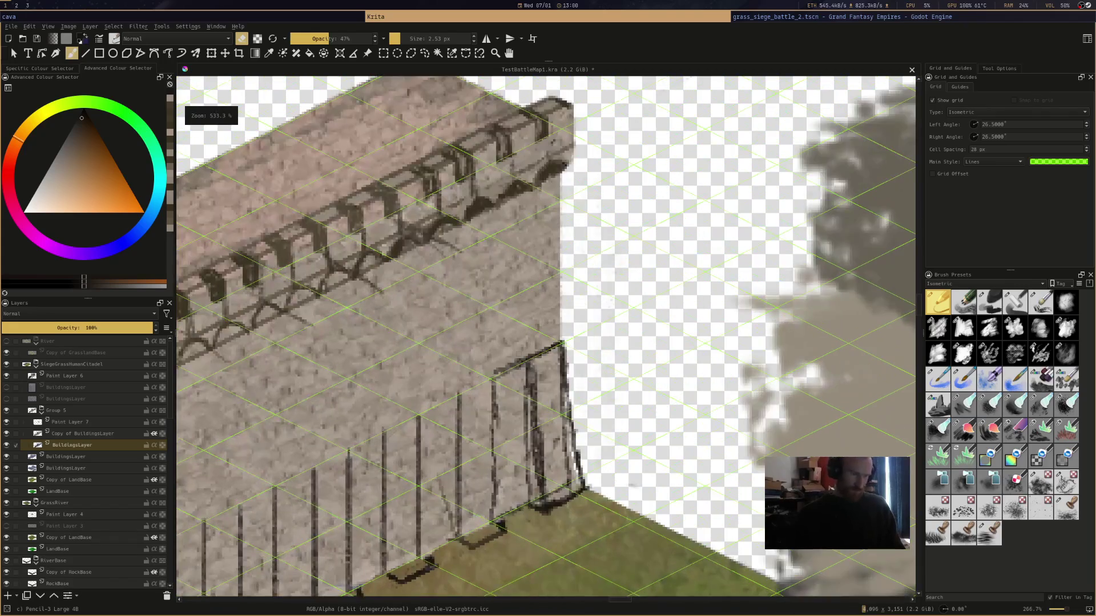
scroll(628, 288, "down", 2)
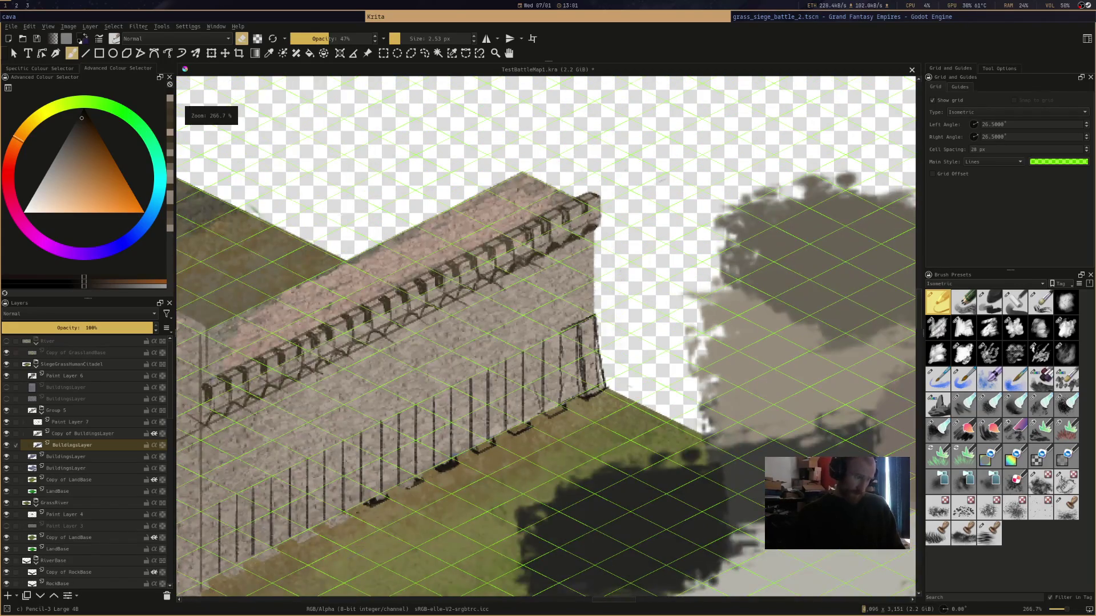
left_click_drag(501, 296, 632, 234)
left_click_drag(682, 371, 876, 365)
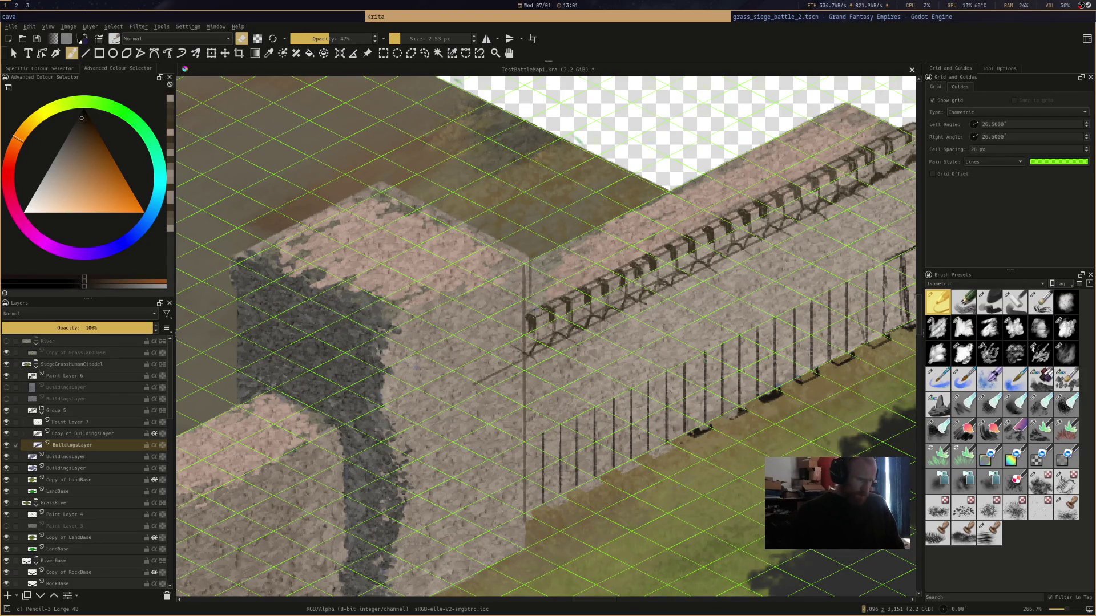
scroll(604, 370, "down", 3)
scroll(873, 336, "up", 3)
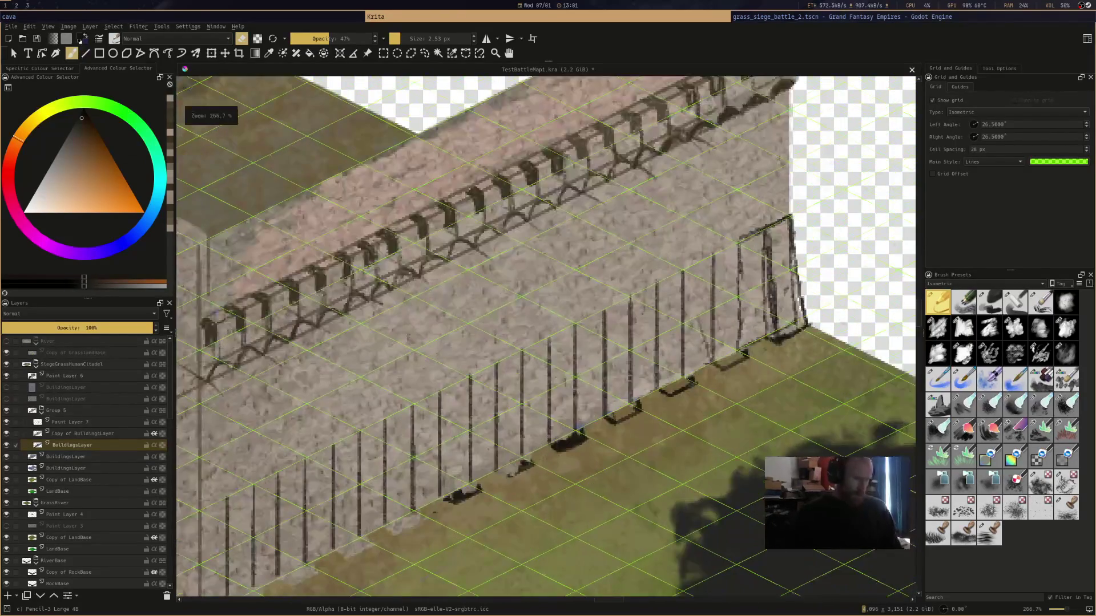
left_click_drag(848, 249, 671, 289)
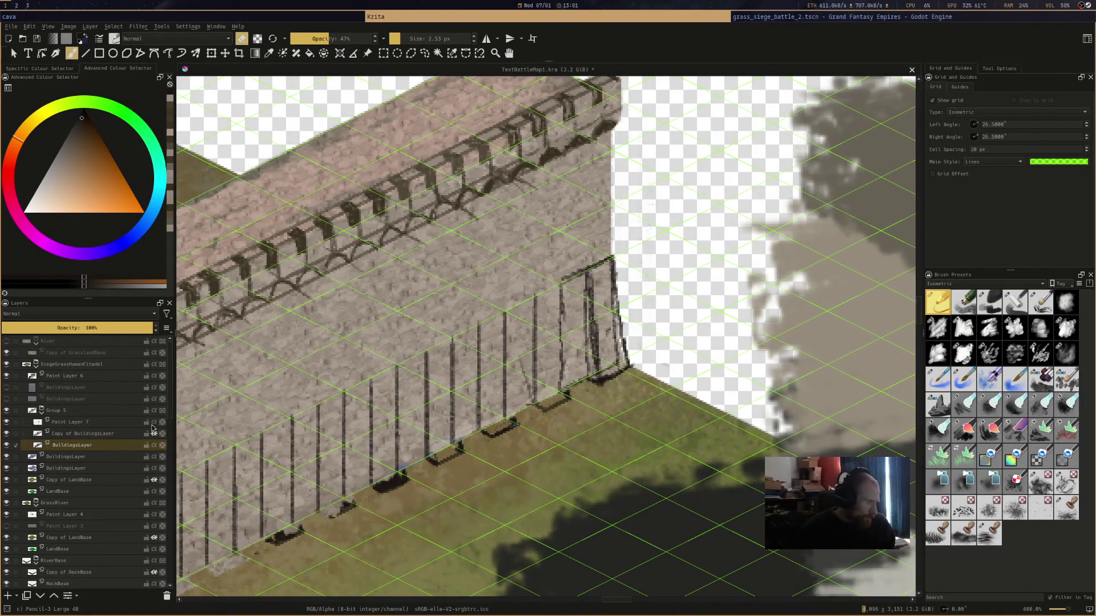
left_click(6, 422)
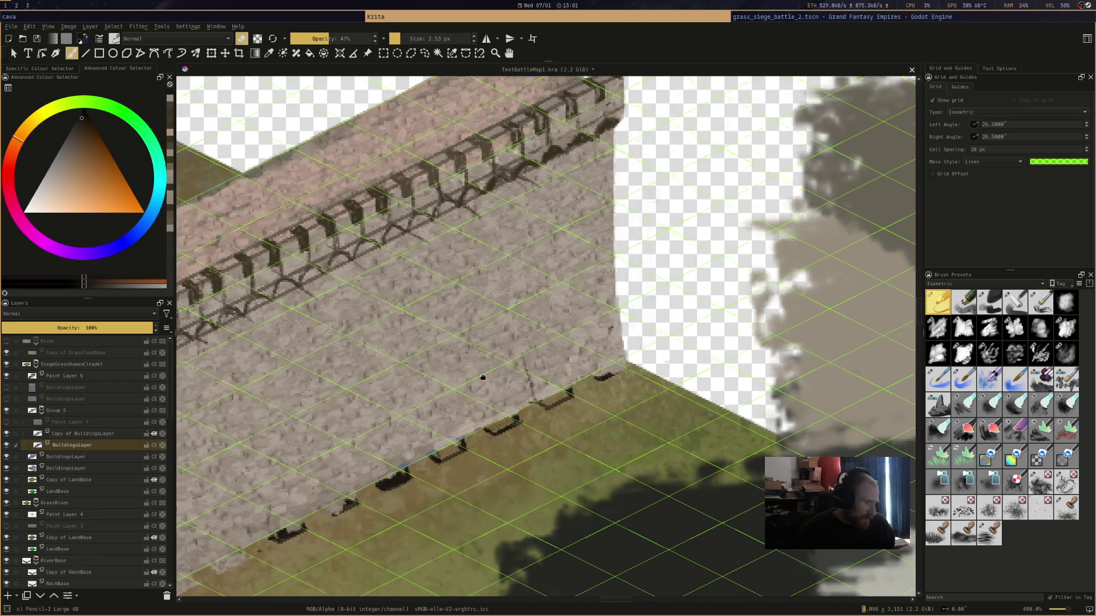
Fill the hollow shadow outlines along the wall base solid dark at full brush opacity
scroll(457, 401, "down", 3)
scroll(611, 331, "up", 3)
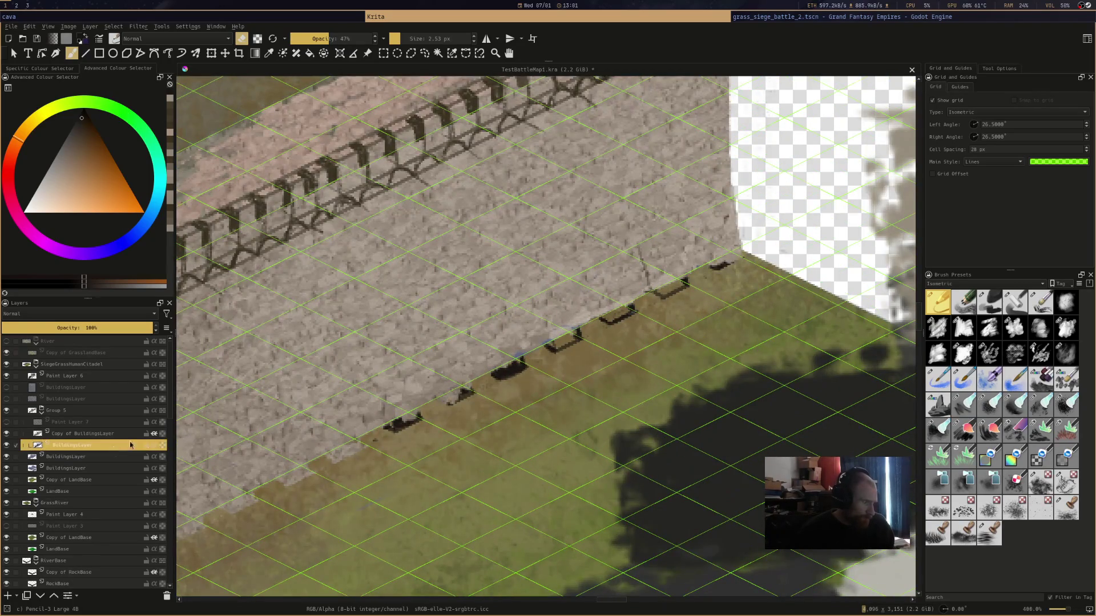
scroll(653, 306, "up", 3)
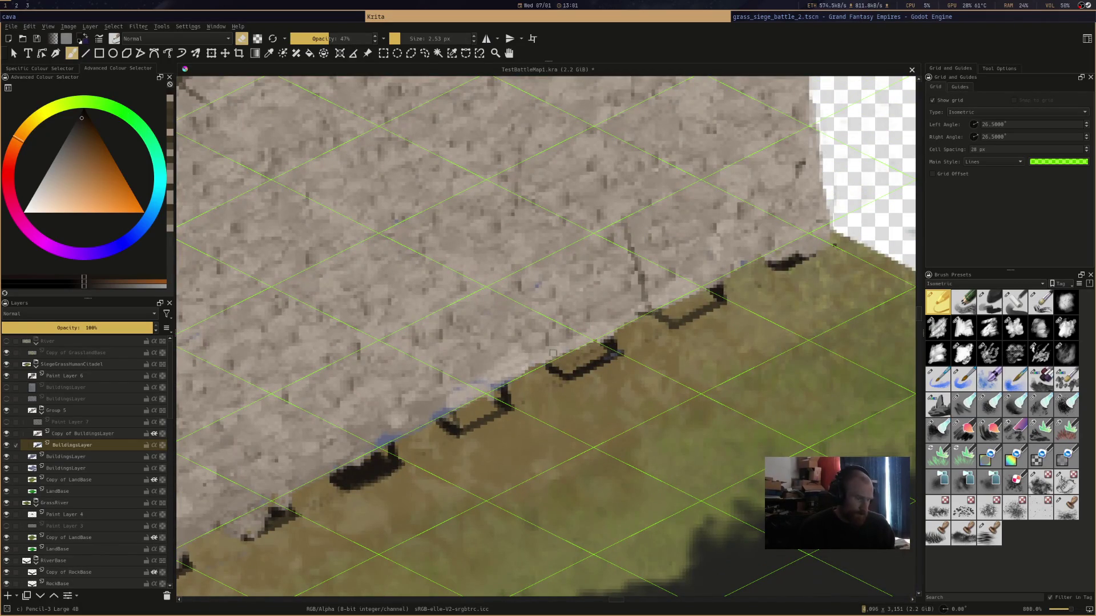
key("e")
mouse_move(564, 371)
left_mouse_down()
mouse_move(599, 354)
mouse_move(562, 362)
left_mouse_up()
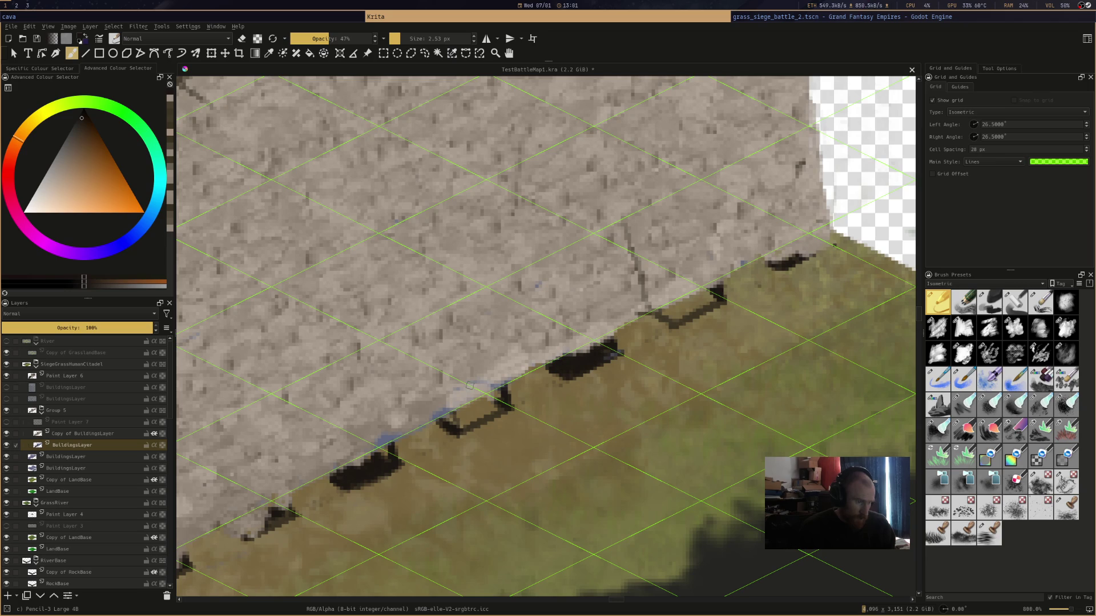
mouse_move(447, 416)
left_mouse_down()
mouse_move(497, 404)
mouse_move(450, 420)
left_mouse_up()
left_click_drag(376, 462, 391, 449)
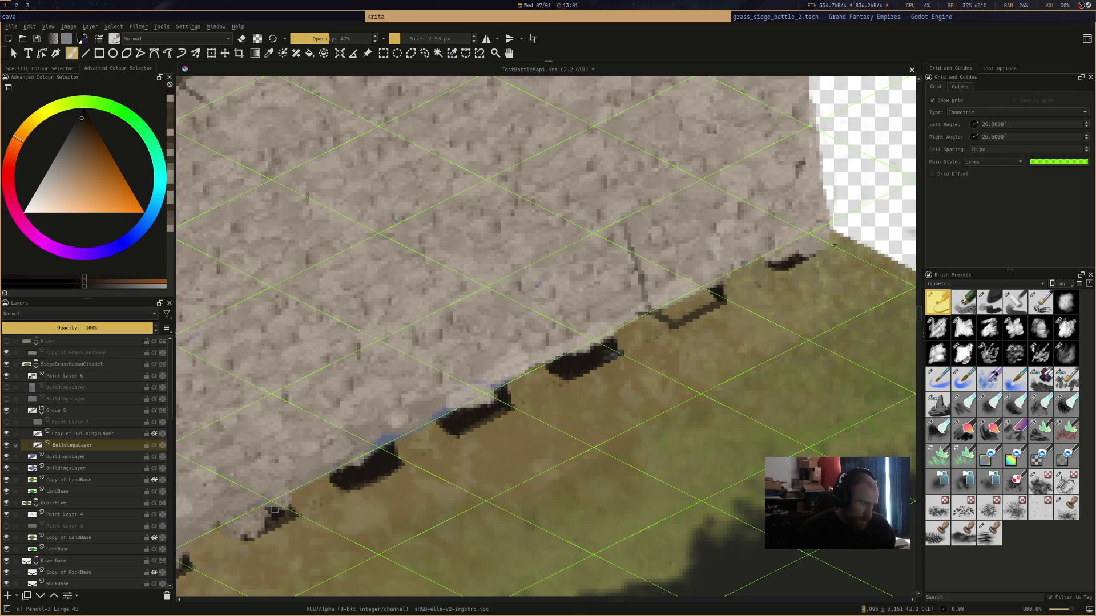
key("o")
key("o")
key("o")
mouse_move(665, 315)
left_mouse_down()
mouse_move(714, 296)
mouse_move(677, 300)
left_mouse_up()
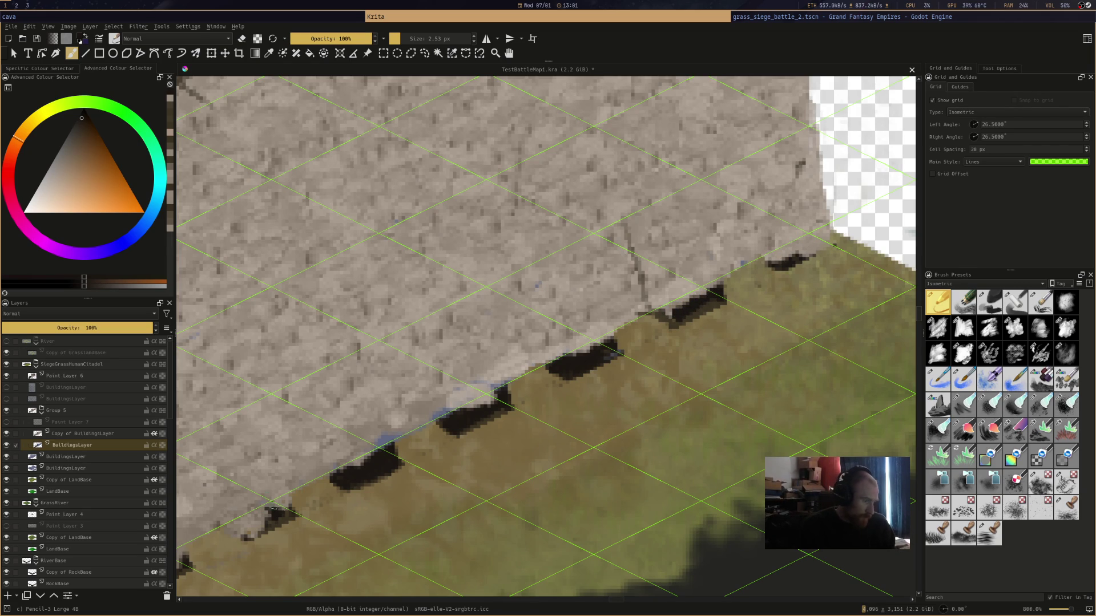
left_click_drag(273, 516, 250, 531)
Extend the dark shadow at the wall base's left end and check it zoomed out
left_click_drag(251, 531, 525, 314)
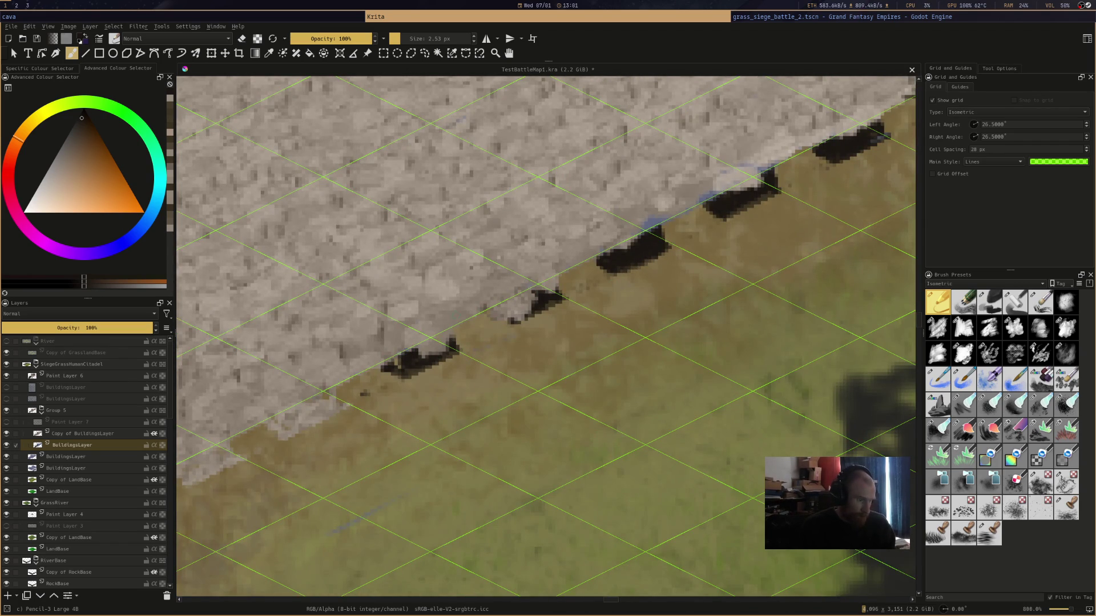
left_click_drag(399, 368, 396, 358)
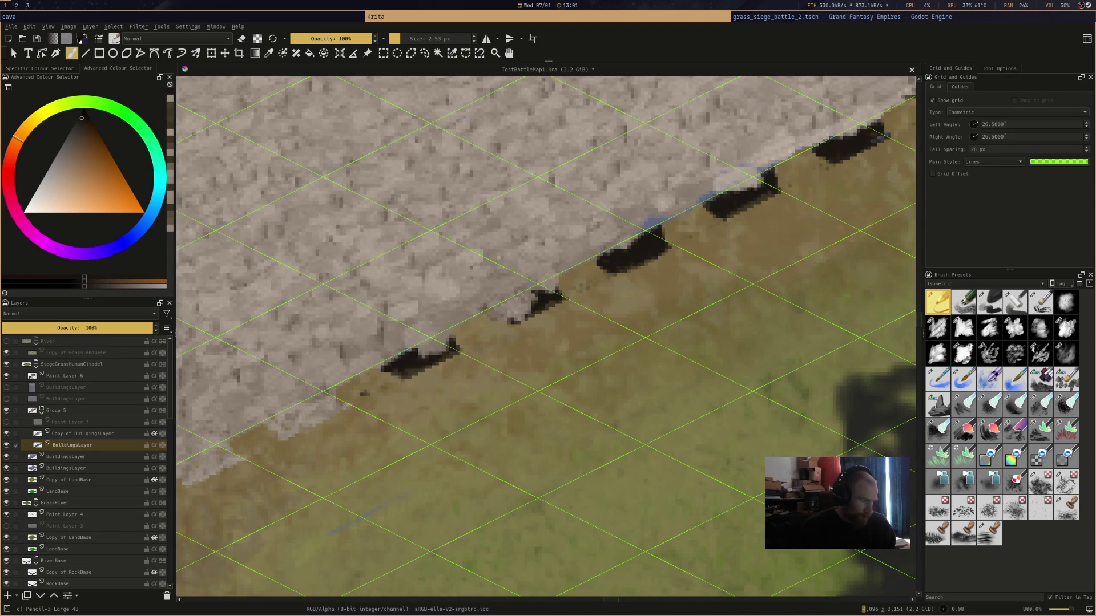
key("e")
key("e")
key("minus")
key("minus")
key("plus")
key("plus")
key("e")
key("e")
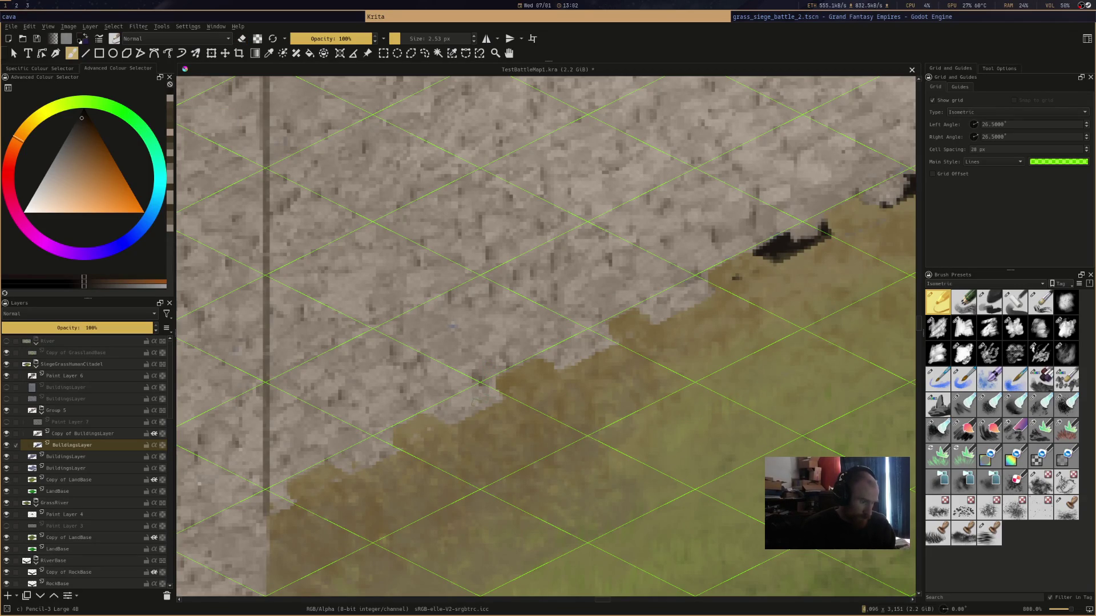
key("e")
key("e")
key("e")
key("e")
key("e")
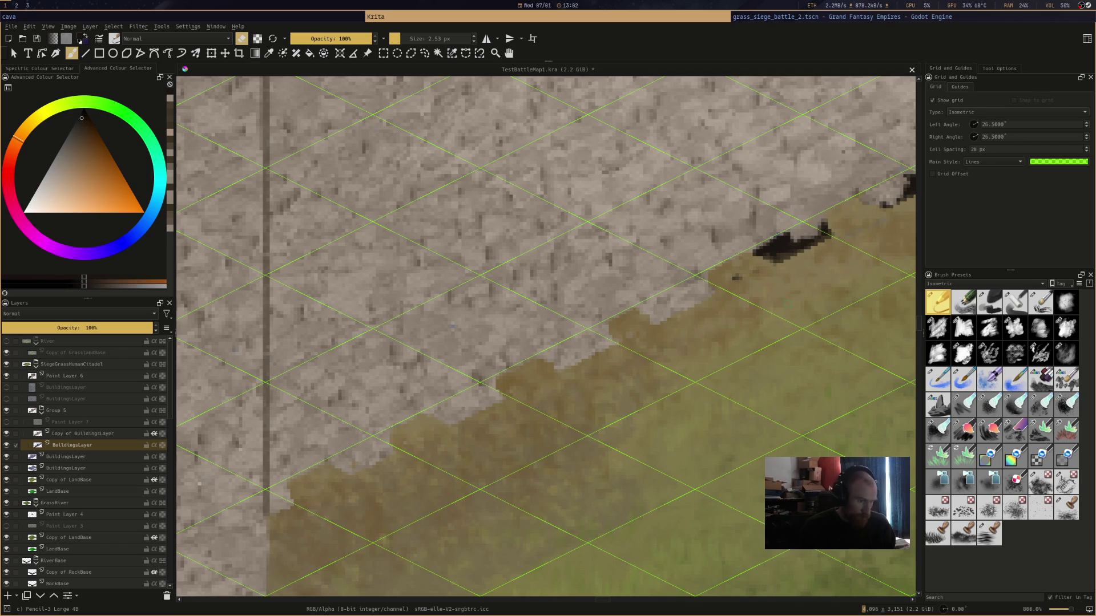
Preview the siege battle scene in Godot, then return to the painting in Krita
key("super+Right")
scroll(714, 261, "down", 5)
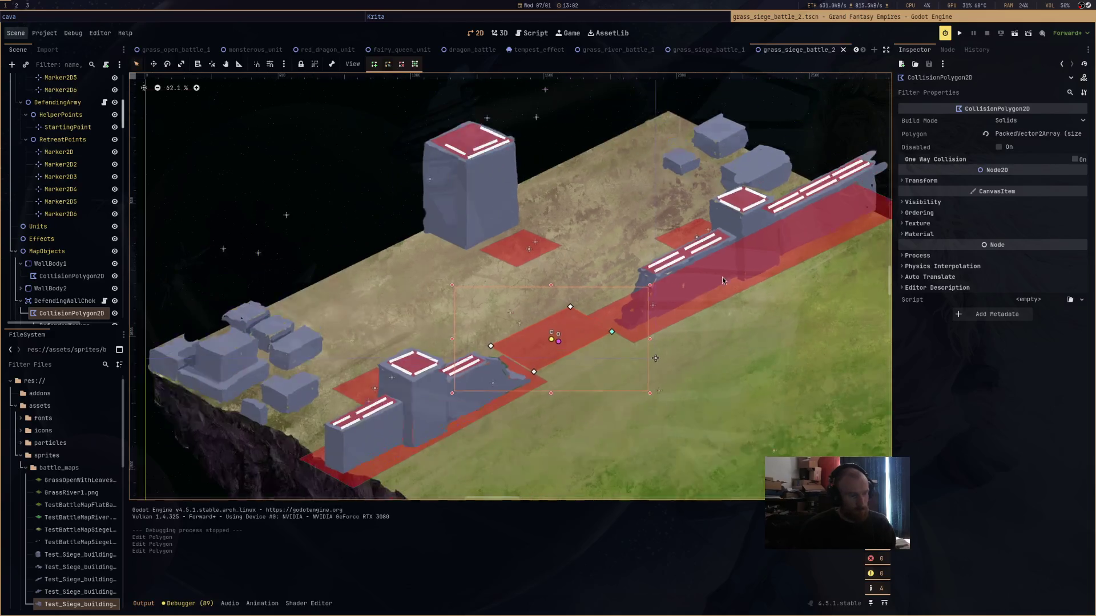
key("super+Left")
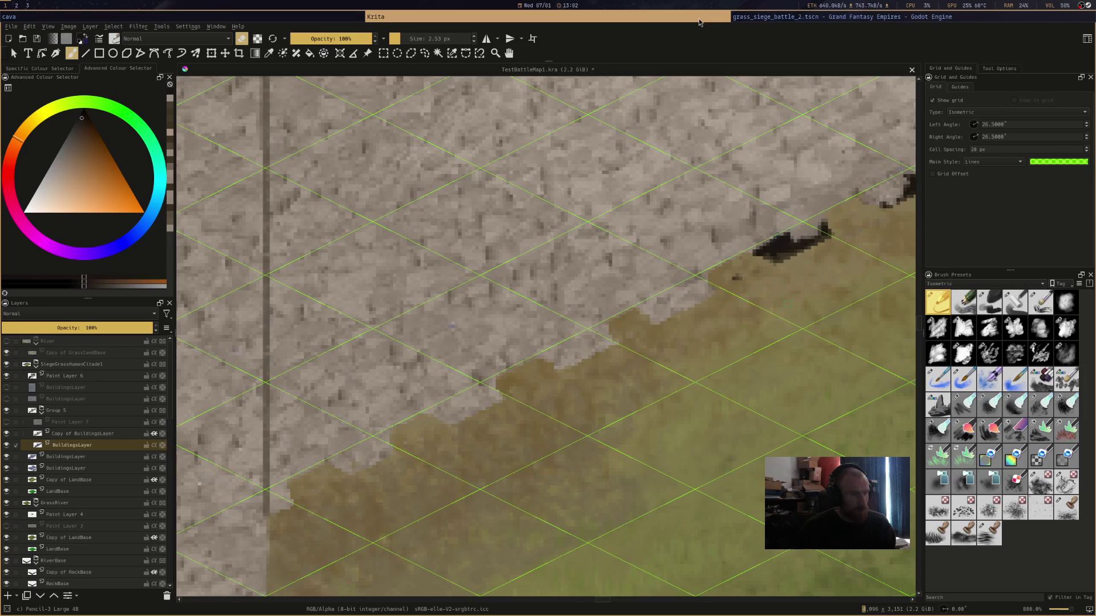
scroll(684, 242, "up", 5)
On the buildings layer copy, start a dark edge down the wall corner, undoing its top part
left_click_drag(685, 242, 454, 404)
key("Page_Up")
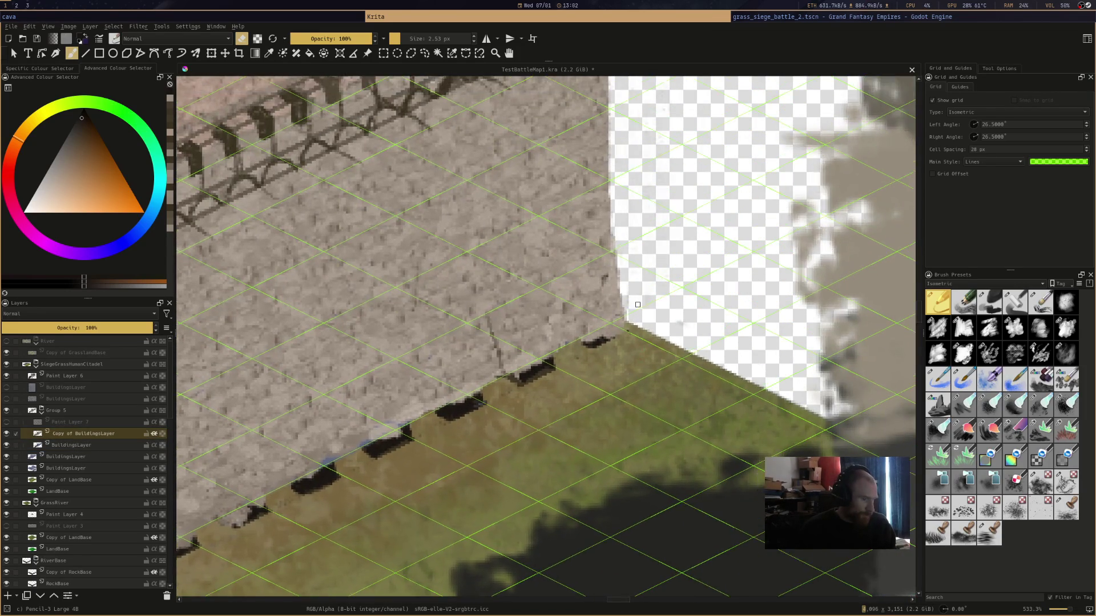
scroll(454, 404, "up", 2)
left_click_drag(553, 337, 552, 309)
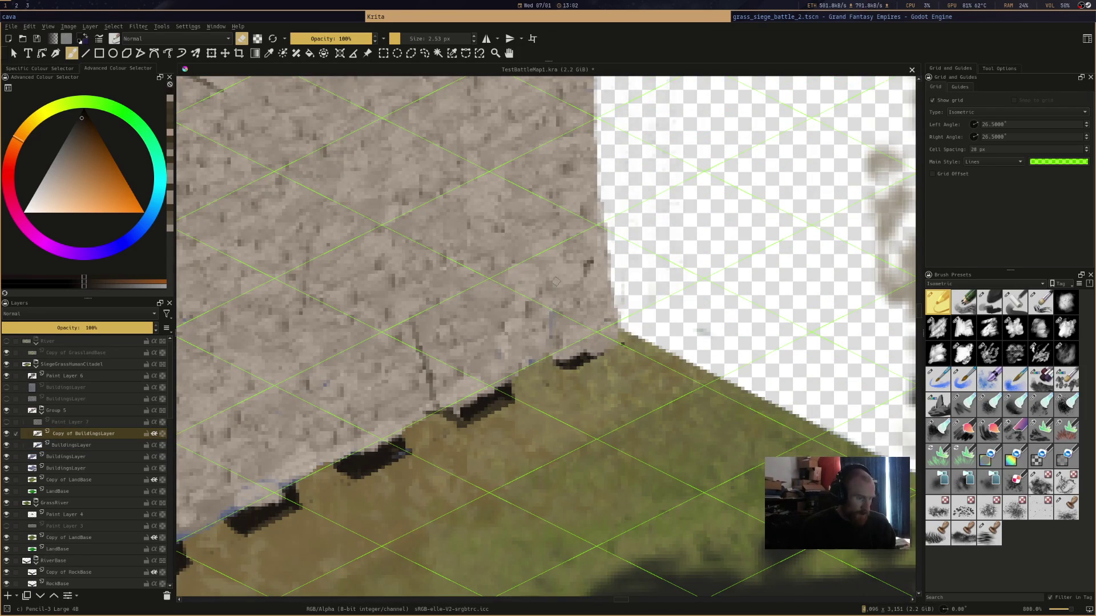
key("e")
mouse_move(541, 259)
left_mouse_down()
mouse_move(537, 337)
mouse_move(548, 348)
mouse_move(552, 319)
mouse_move(557, 361)
mouse_move(542, 211)
mouse_move(547, 271)
left_mouse_up()
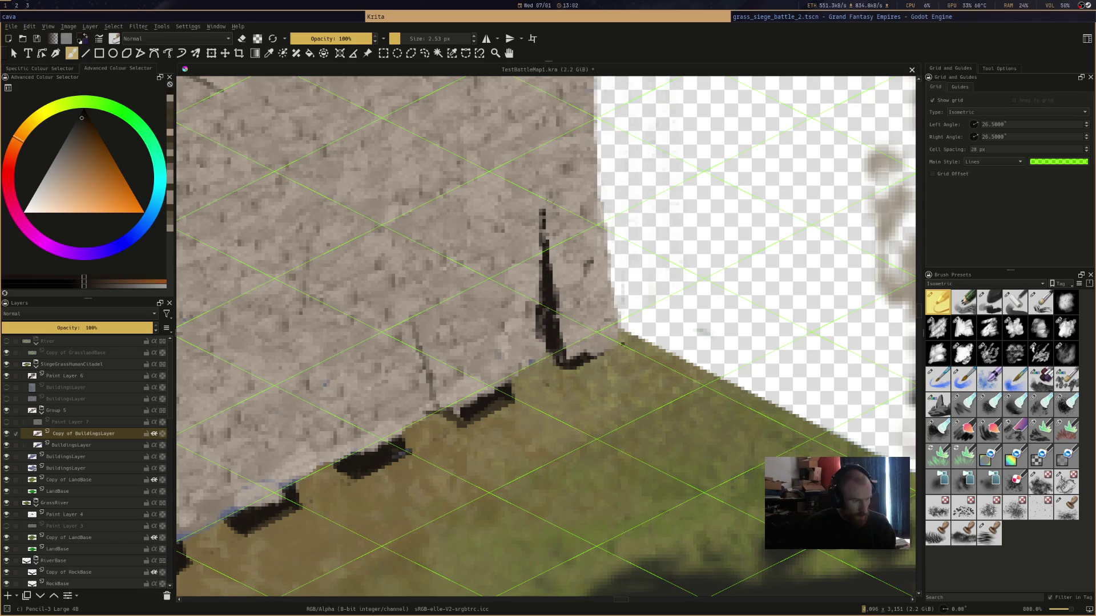
key("ctrl+z")
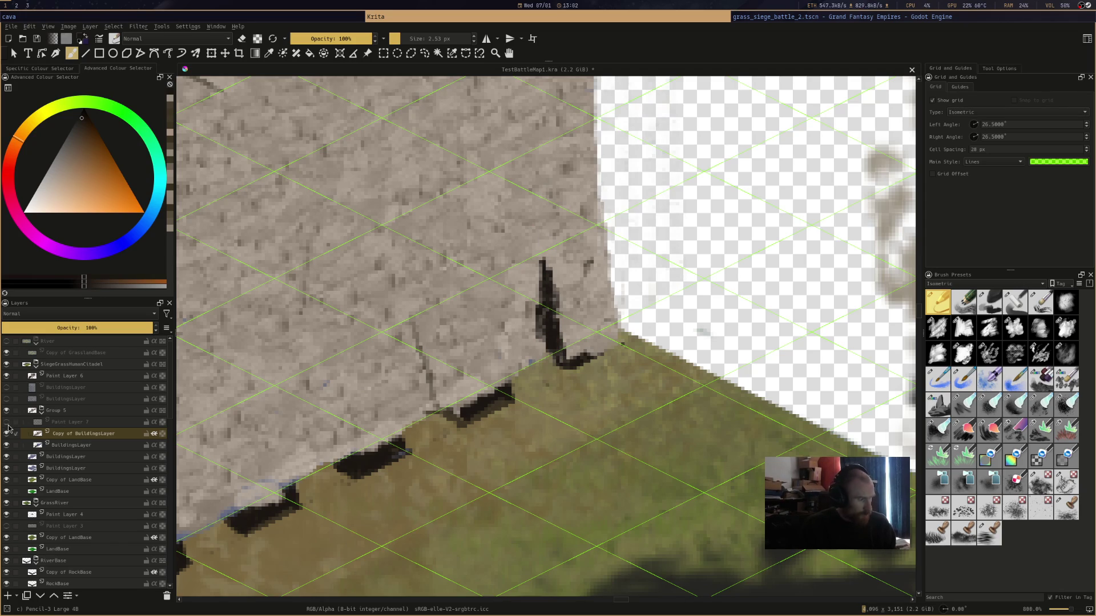
Show Paint Layer 7's pillar outline sketch and fade it to 40% opacity
left_click(10, 422)
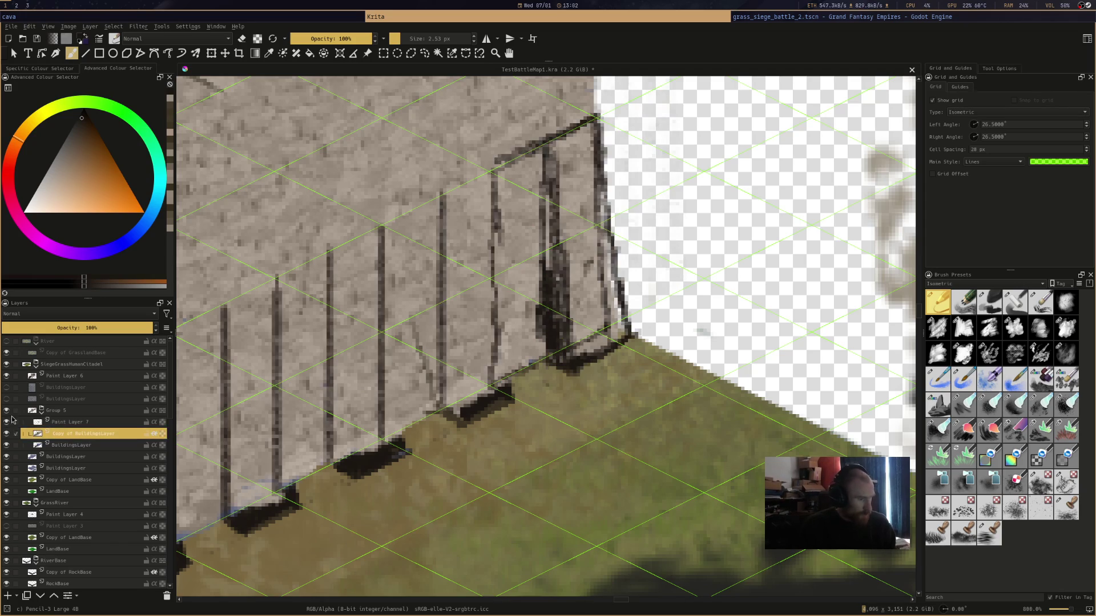
left_click(106, 422)
left_click(74, 328)
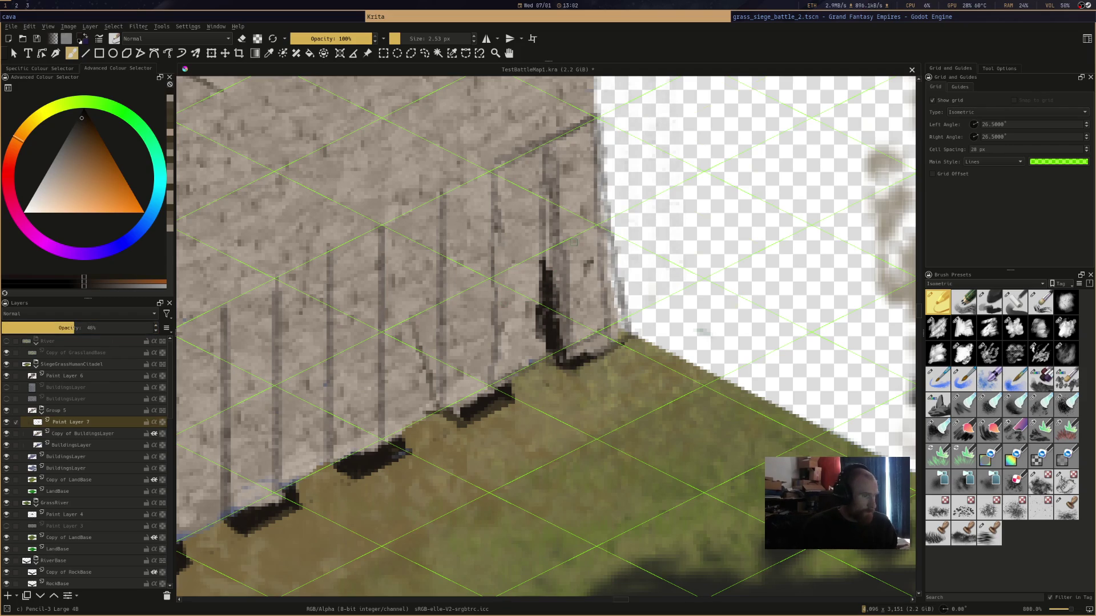
scroll(573, 243, "down", 3)
scroll(574, 149, "up", 2)
scroll(574, 150, "up", 2)
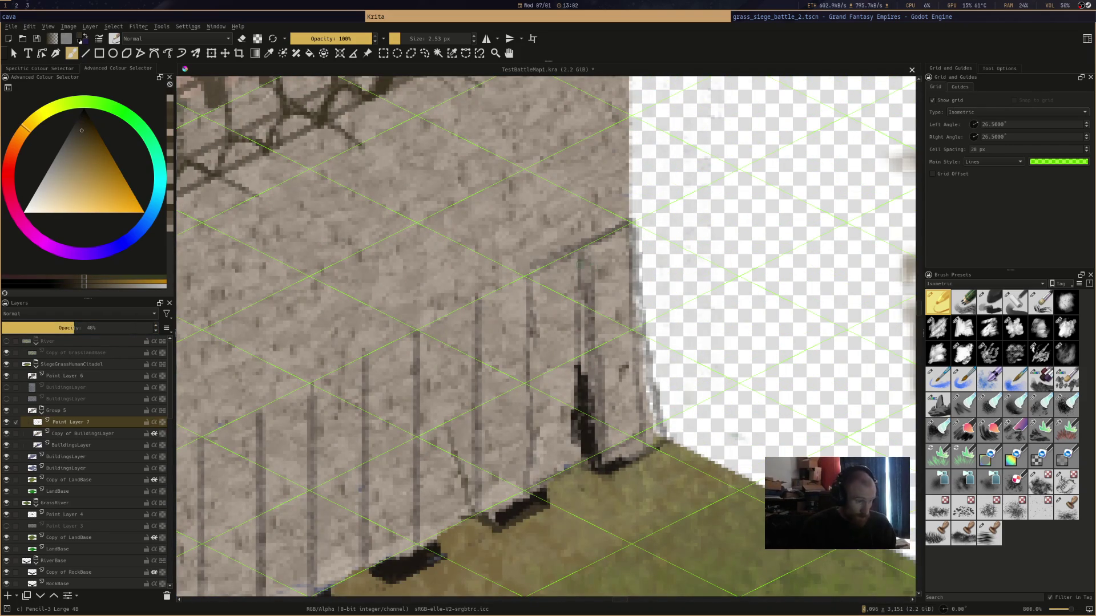
Back on the buildings copy, trace a dark pillar edge, cleaning it up with sampled stone colour
left_click(113, 433)
left_click_drag(584, 318, 583, 250)
mouse_move(585, 290)
left_mouse_down()
mouse_move(602, 464)
mouse_move(586, 457)
mouse_move(587, 434)
mouse_move(587, 456)
mouse_move(573, 463)
left_mouse_up()
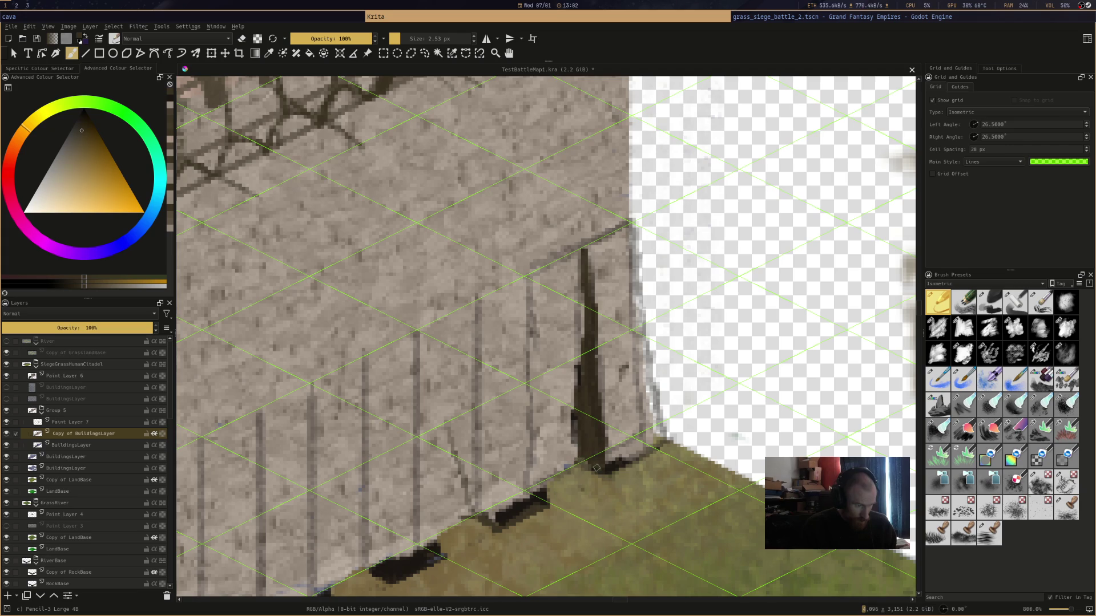
key("e")
left_click_drag(573, 359, 571, 439)
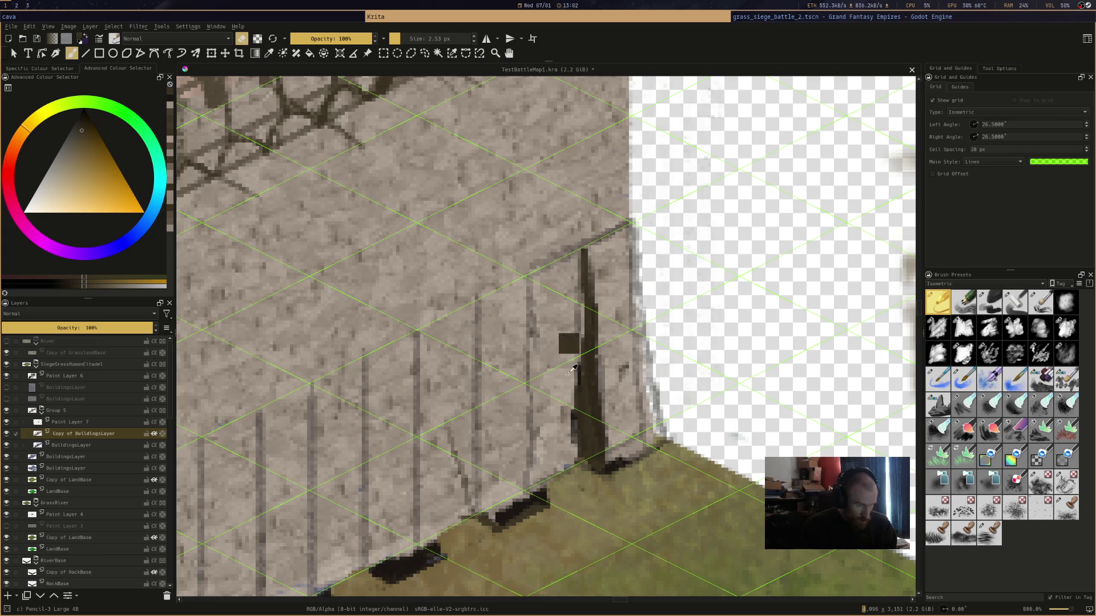
key("e")
left_click(576, 361, "ctrl")
mouse_move(576, 363)
left_mouse_down()
mouse_move(577, 456)
mouse_move(565, 402)
left_mouse_up()
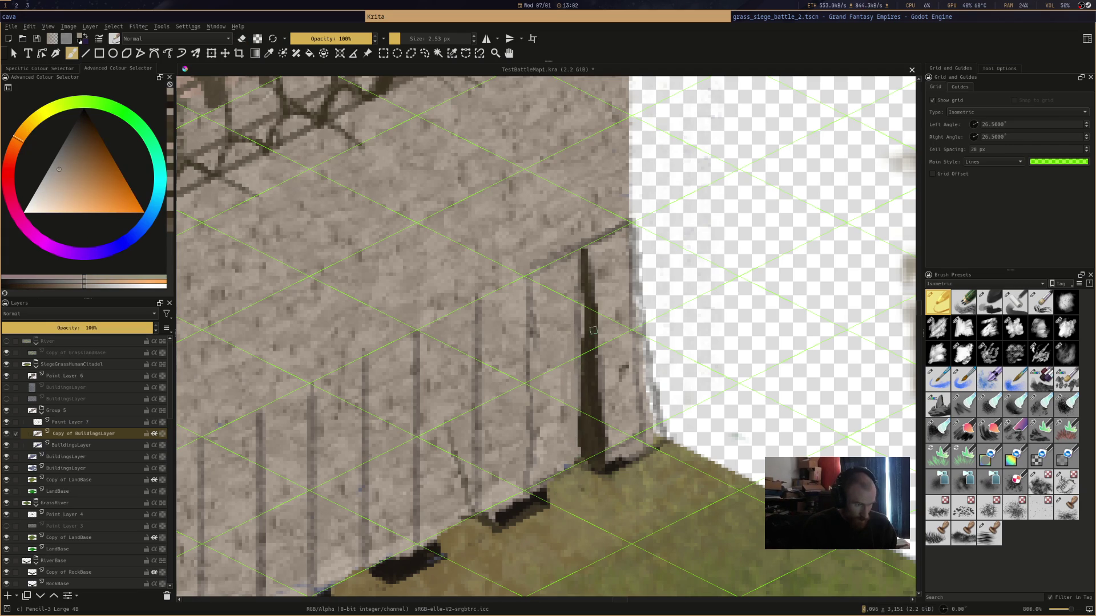
left_click(586, 334, "ctrl")
left_click_drag(586, 280, 582, 362)
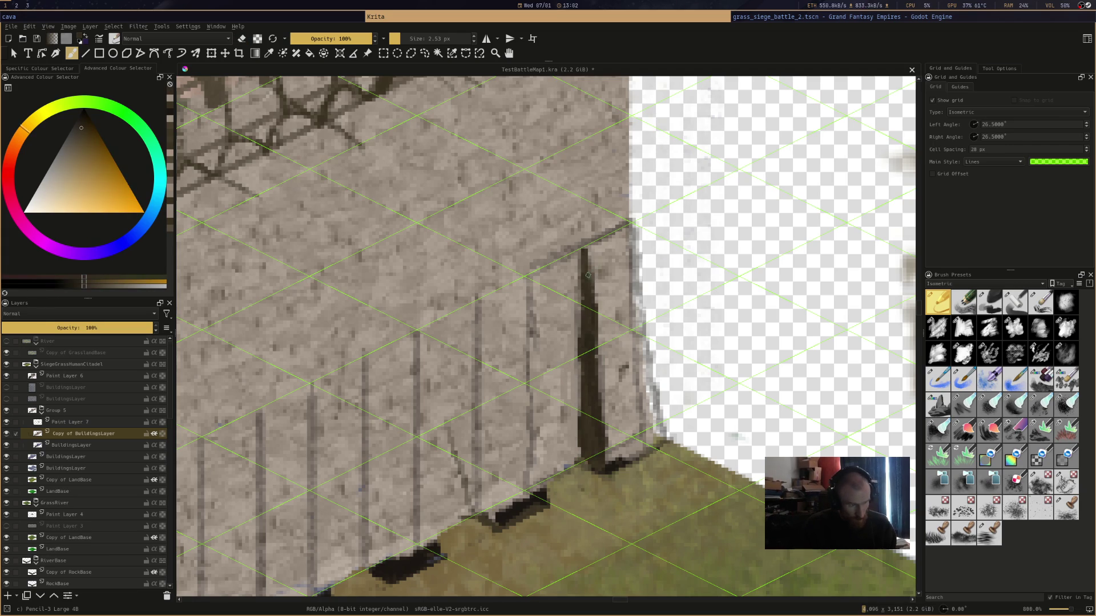
left_click_drag(578, 191, 583, 245)
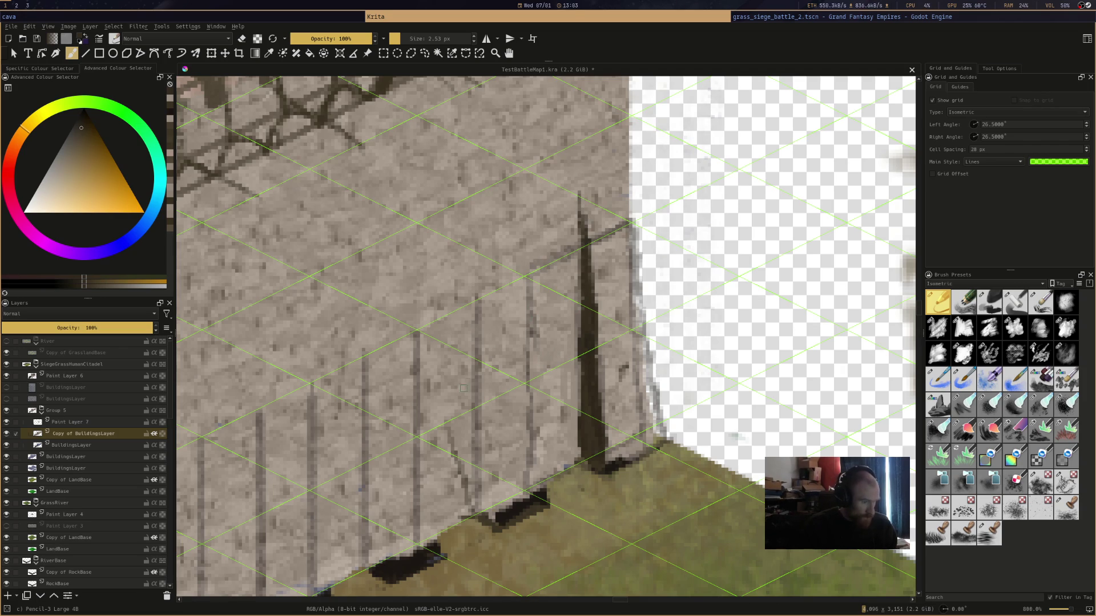
Draw a second dark post, then lighten the stone column's face and right edge
left_click_drag(477, 294, 477, 508)
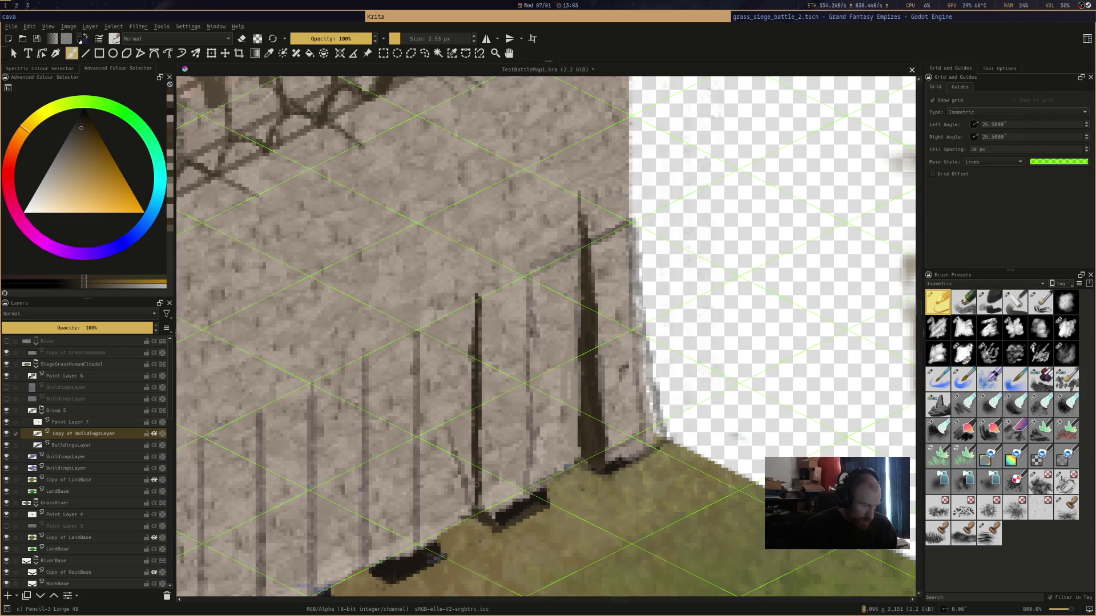
mouse_move(477, 298)
left_mouse_down()
mouse_move(495, 522)
mouse_move(482, 474)
mouse_move(500, 520)
mouse_move(542, 490)
left_mouse_up()
left_click(500, 490, "ctrl")
left_click_drag(531, 354, 533, 465)
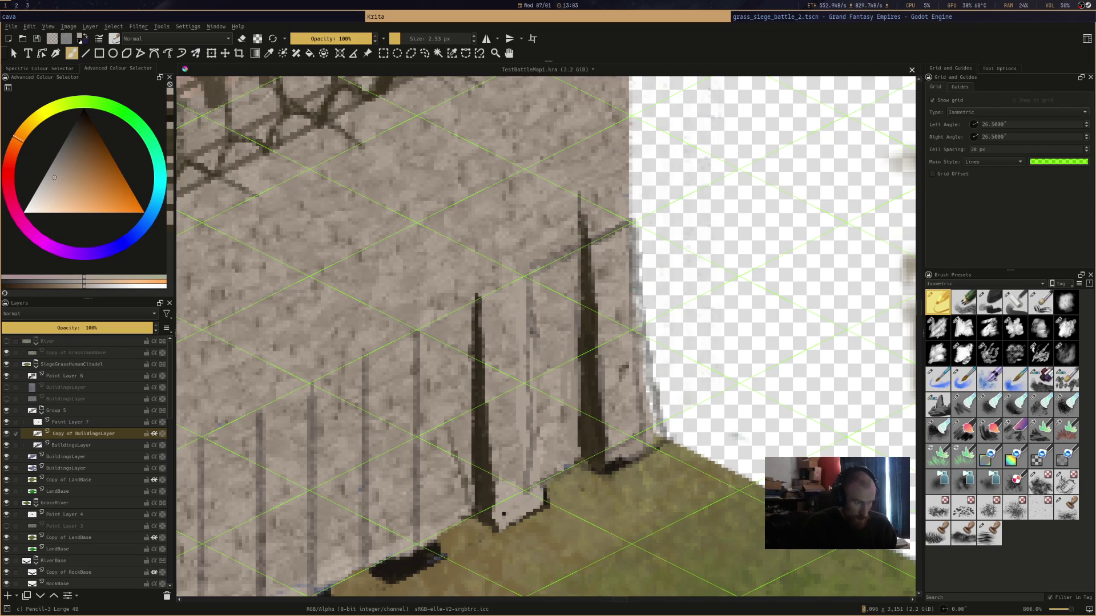
left_click_drag(619, 303, 630, 414)
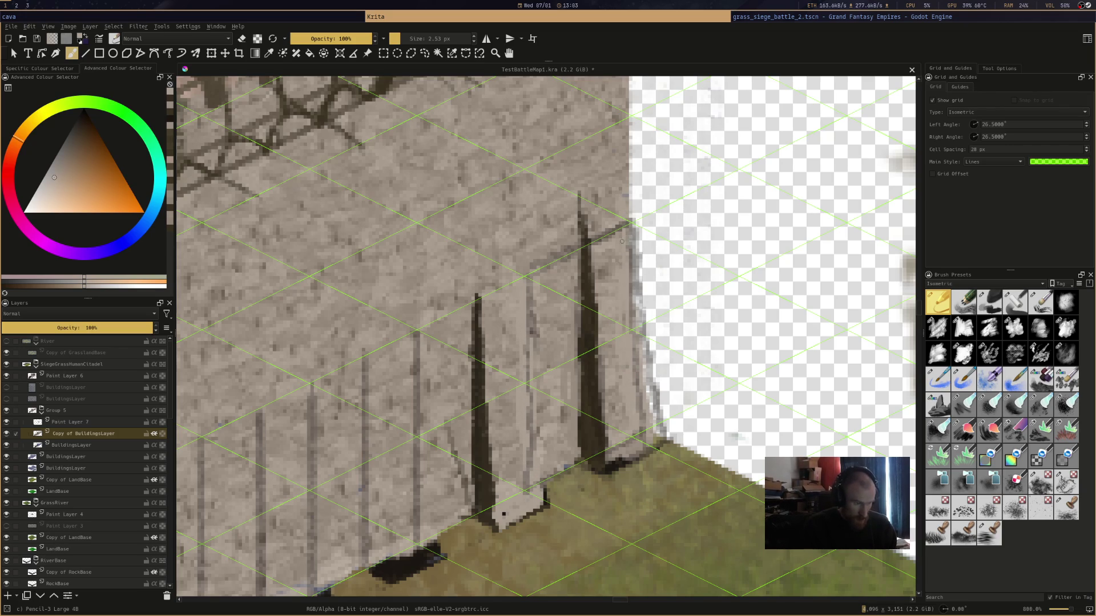
left_click(622, 263, "ctrl")
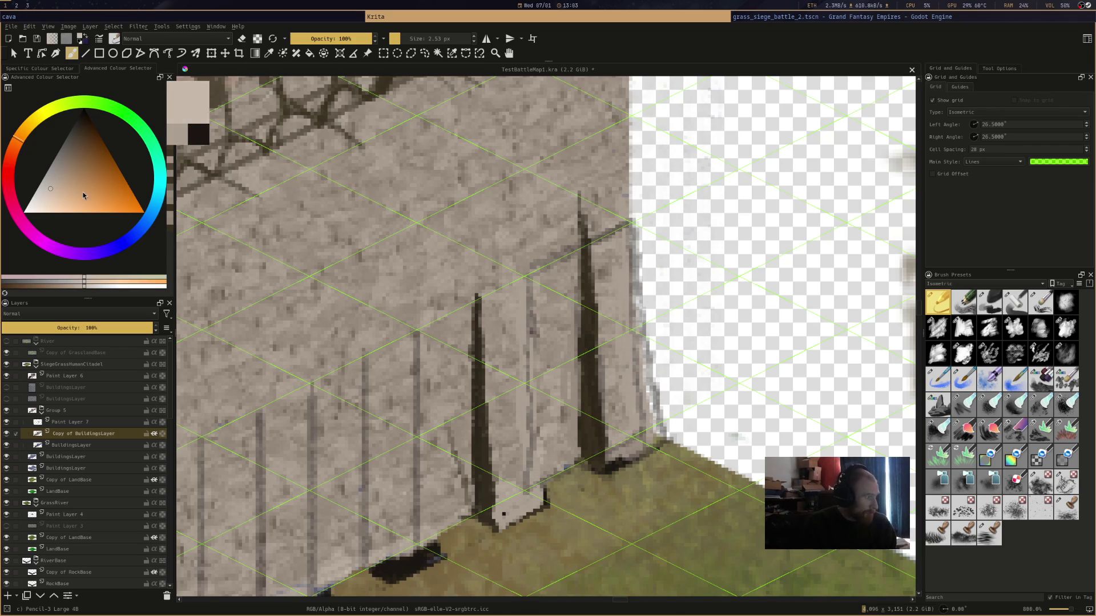
Lighten the column's right edge, top and face, then darken its left edge in dark brown
mouse_move(622, 228)
left_mouse_down()
mouse_move(640, 428)
mouse_move(632, 341)
left_mouse_up()
left_click_drag(617, 258, 618, 196)
left_click_drag(494, 293, 515, 279)
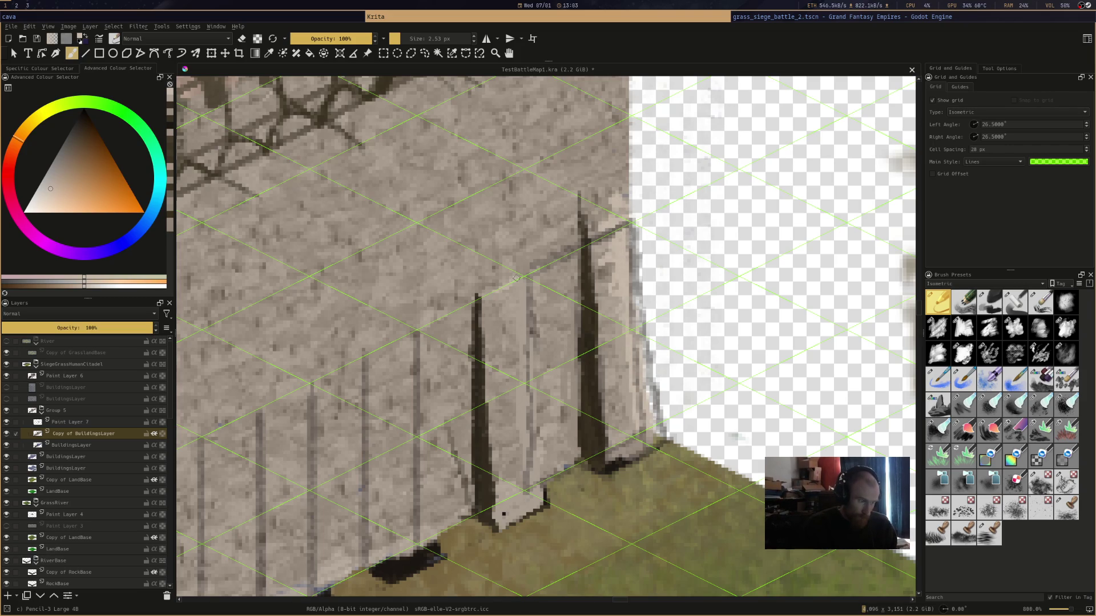
mouse_move(511, 316)
left_mouse_down()
mouse_move(542, 485)
mouse_move(509, 382)
left_mouse_up()
left_click(474, 390, "ctrl")
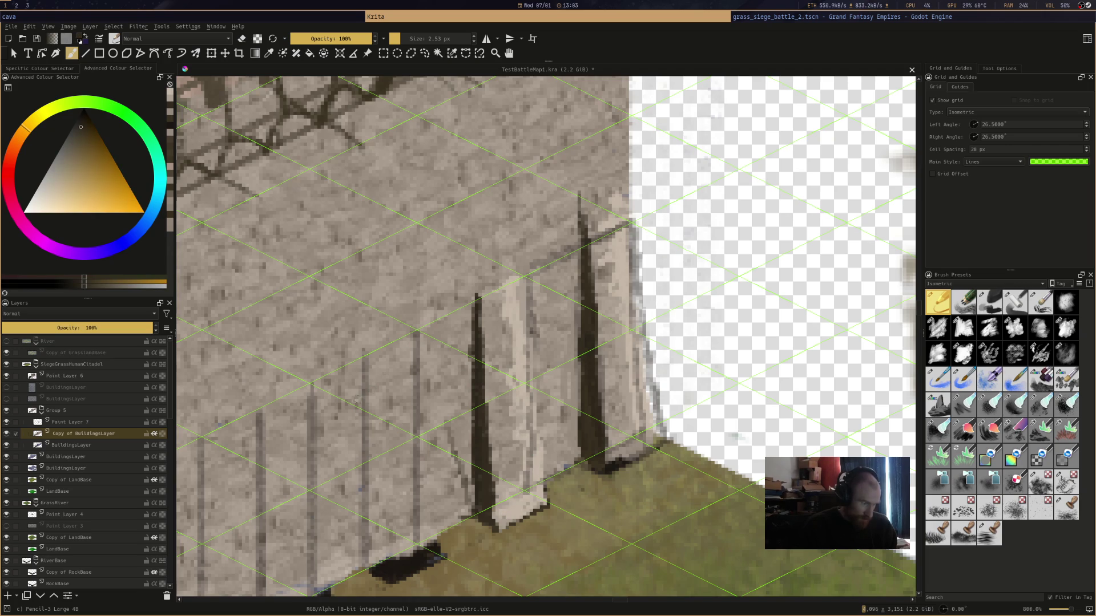
mouse_move(385, 527)
left_mouse_down()
mouse_move(369, 565)
mouse_move(374, 440)
left_mouse_up()
mouse_move(373, 365)
left_mouse_down()
mouse_move(368, 530)
mouse_move(372, 473)
mouse_move(387, 567)
left_mouse_up()
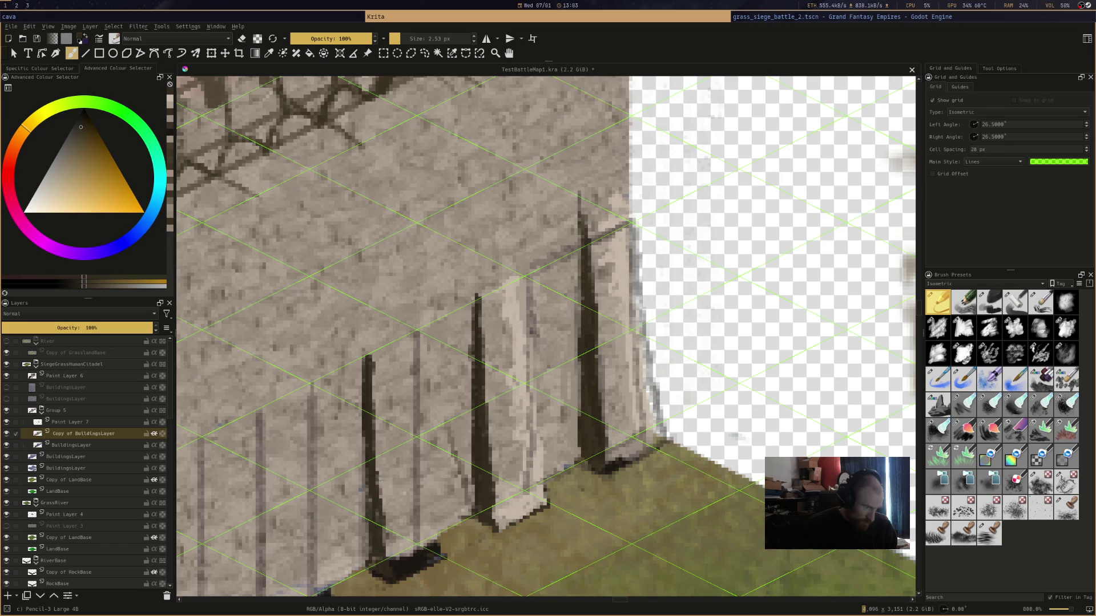
Paint light beige highlights along the pillar's edges, left face and base
left_click(509, 298, "ctrl")
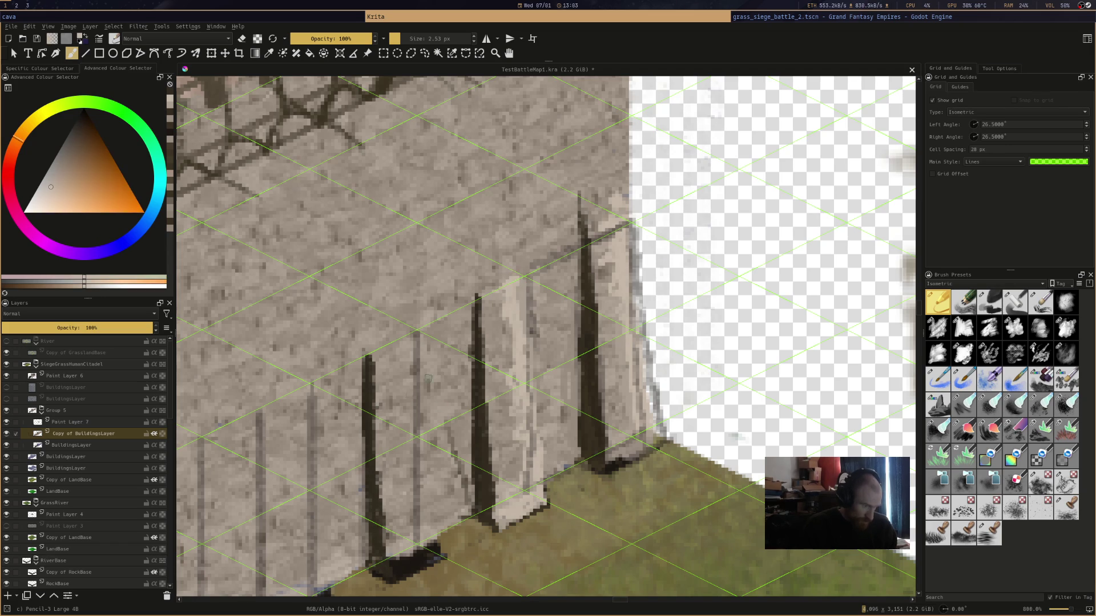
mouse_move(423, 519)
left_mouse_down()
mouse_move(427, 554)
mouse_move(393, 566)
mouse_move(421, 555)
left_mouse_up()
left_click_drag(408, 341, 428, 473)
mouse_move(418, 423)
left_mouse_down()
mouse_move(431, 531)
mouse_move(404, 408)
left_mouse_up()
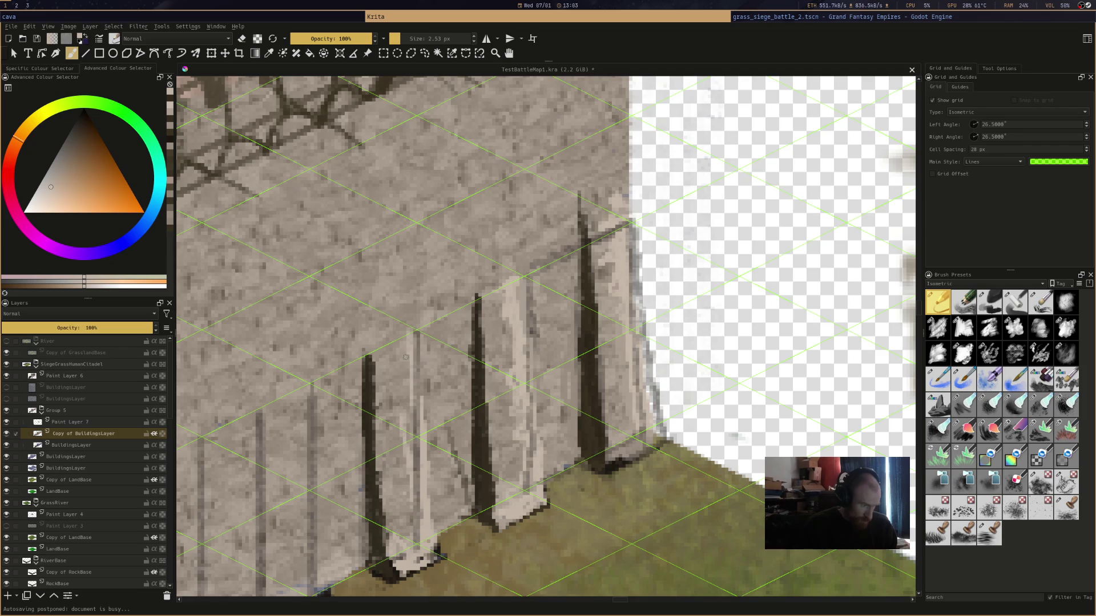
left_click_drag(405, 356, 412, 391)
left_click_drag(400, 556, 410, 538)
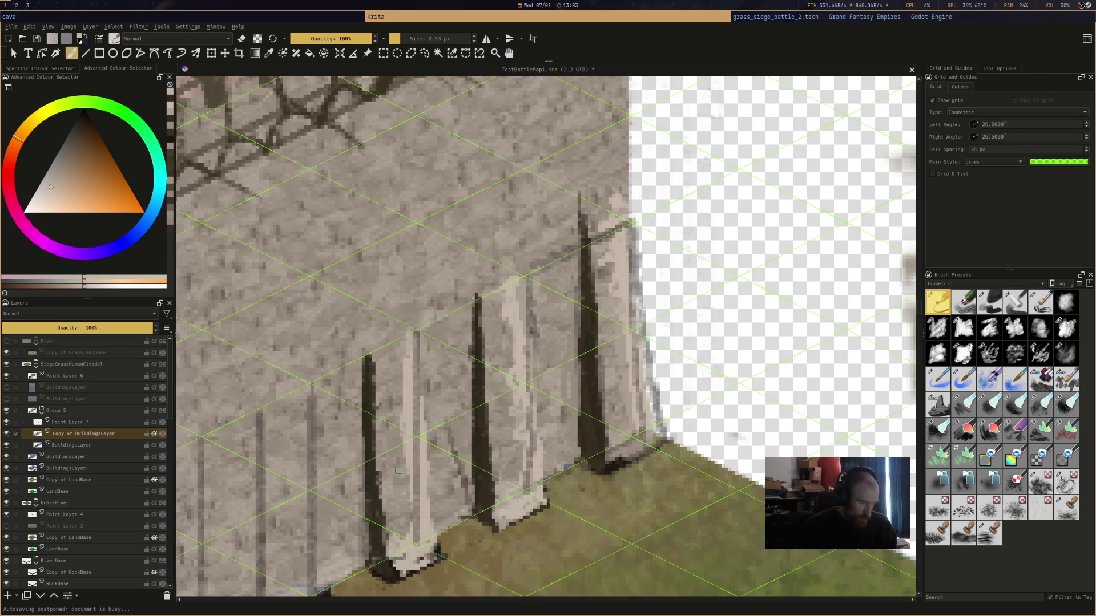
key("minus")
key("minus")
key("minus")
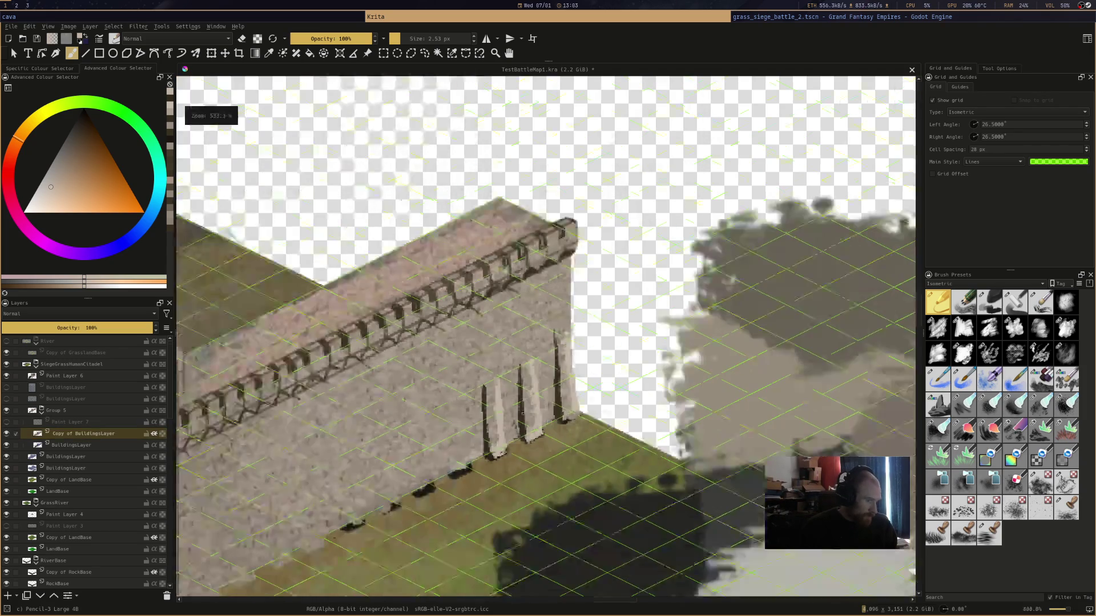
Zoom out to the wall end and hide the green isometric grid overlay
key("minus")
key("minus")
key("minus")
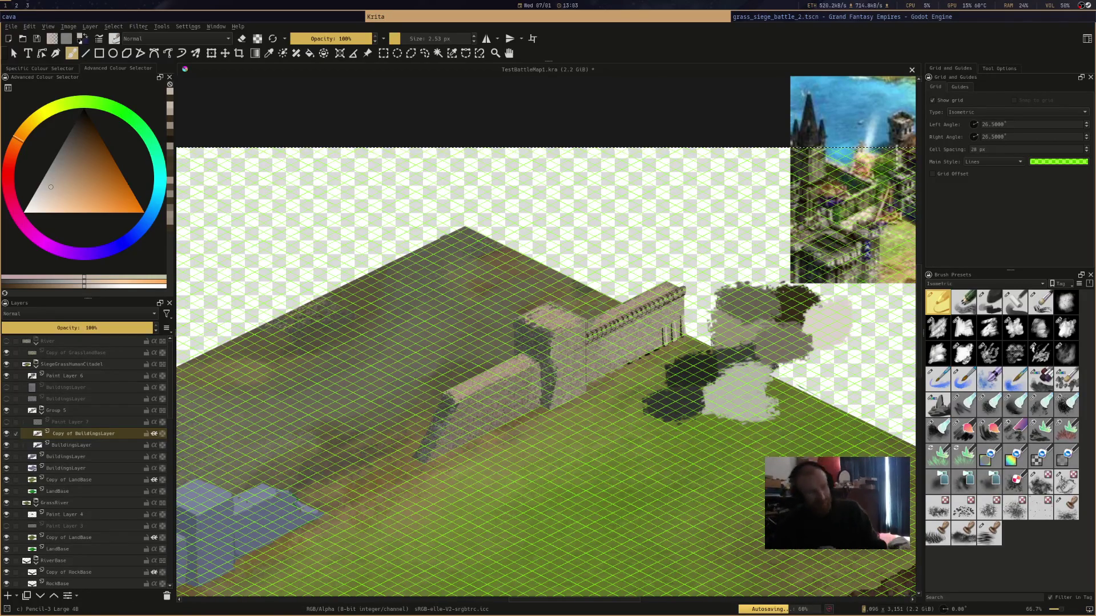
scroll(866, 401, "up", 3)
left_click_drag(308, 228, 685, 240)
scroll(689, 239, "up", 2)
scroll(689, 239, "down", 5)
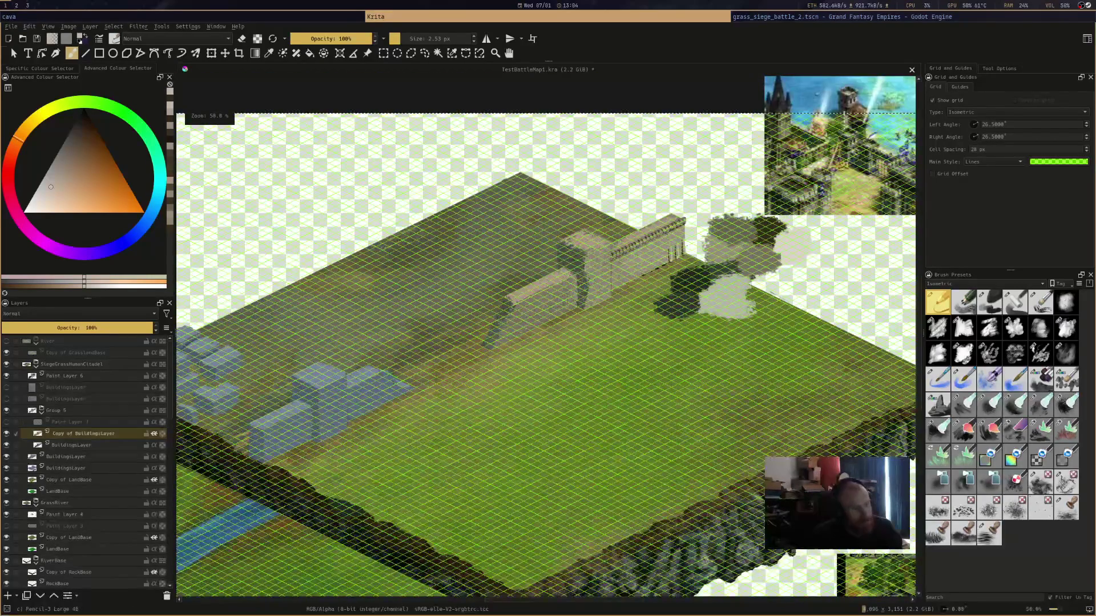
scroll(686, 245, "up", 3)
scroll(687, 246, "up", 1)
scroll(687, 245, "down", 2)
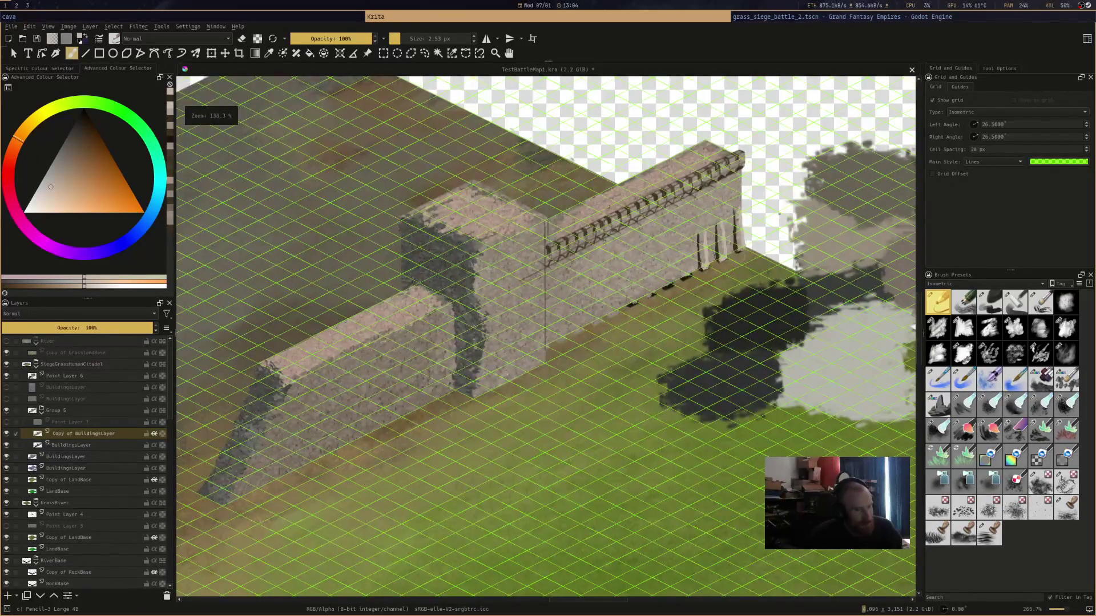
left_click(934, 100)
Pan and zoom across the terrain and reference images to inspect the grid-free map
scroll(742, 257, "down", 3)
scroll(742, 256, "up", 2)
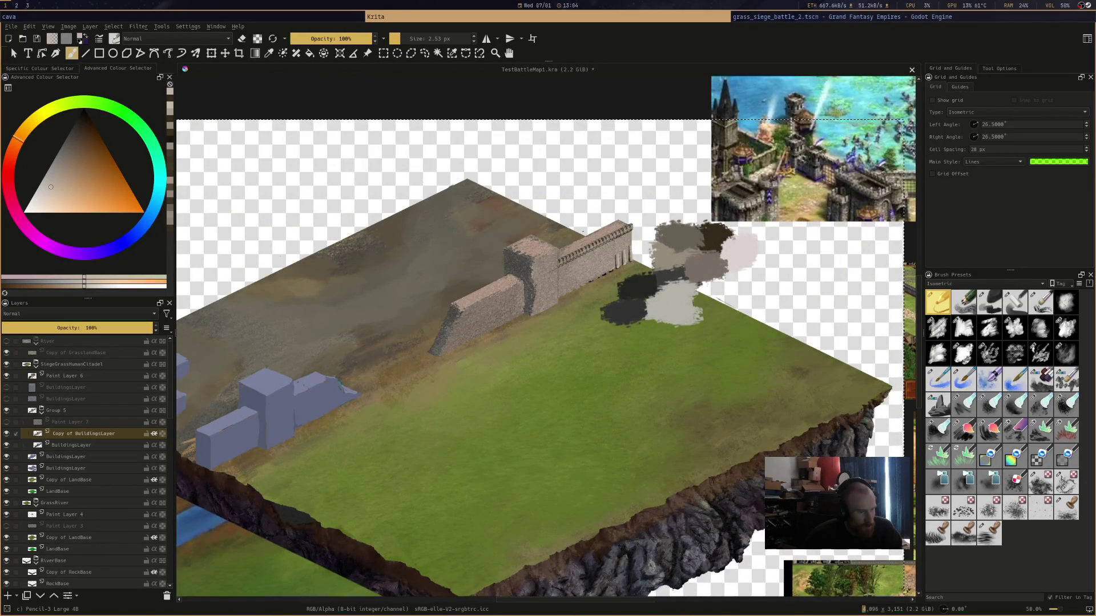
scroll(591, 234, "up", 4)
scroll(770, 321, "down", 4)
mouse_move(771, 321)
left_mouse_down()
mouse_move(584, 260)
mouse_move(629, 276)
left_mouse_up()
scroll(629, 274, "up", 4)
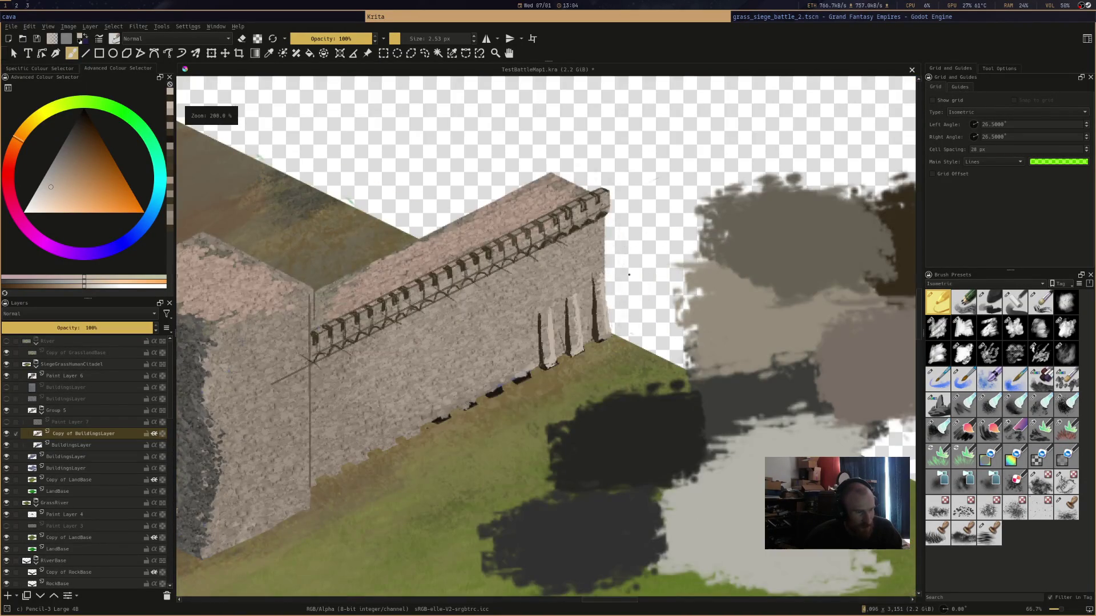
scroll(629, 276, "down", 5)
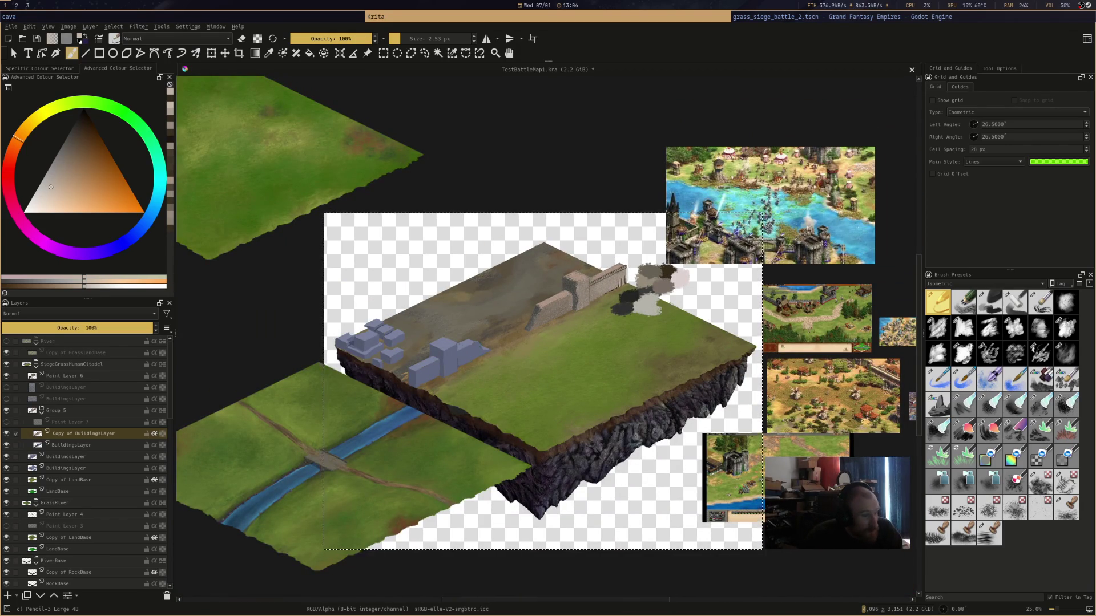
scroll(602, 354, "up", 2)
scroll(579, 384, "up", 2)
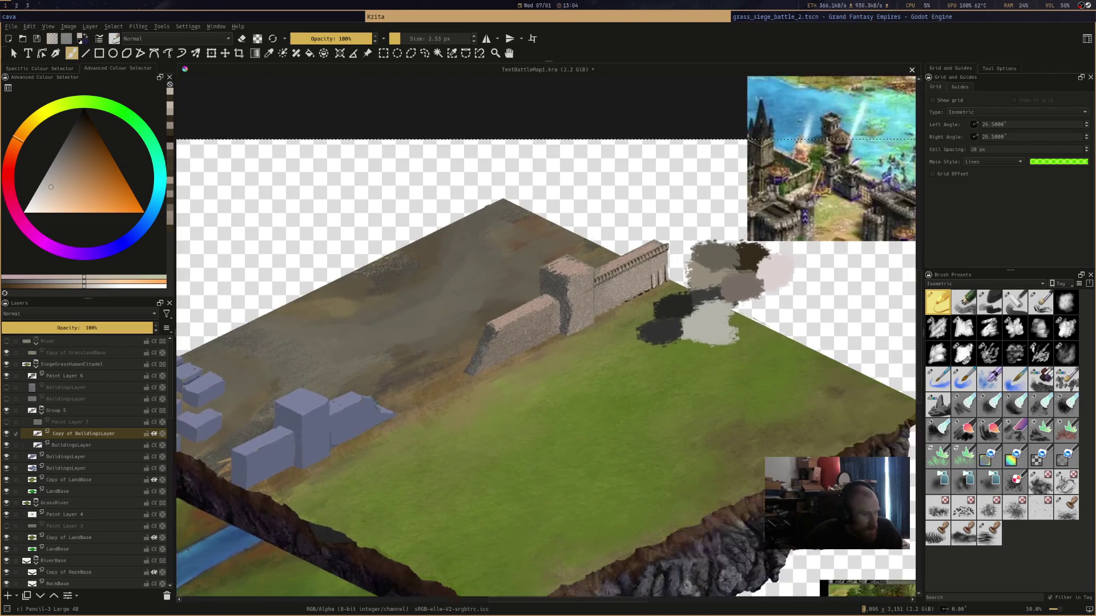
scroll(662, 320, "down", 3)
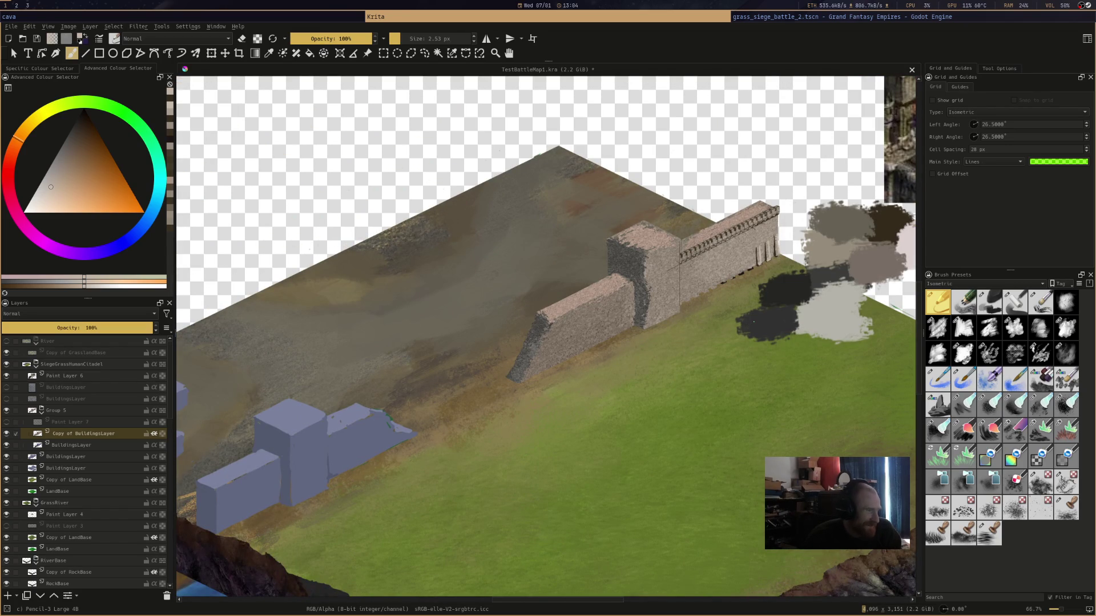
scroll(546, 336, "down", 2)
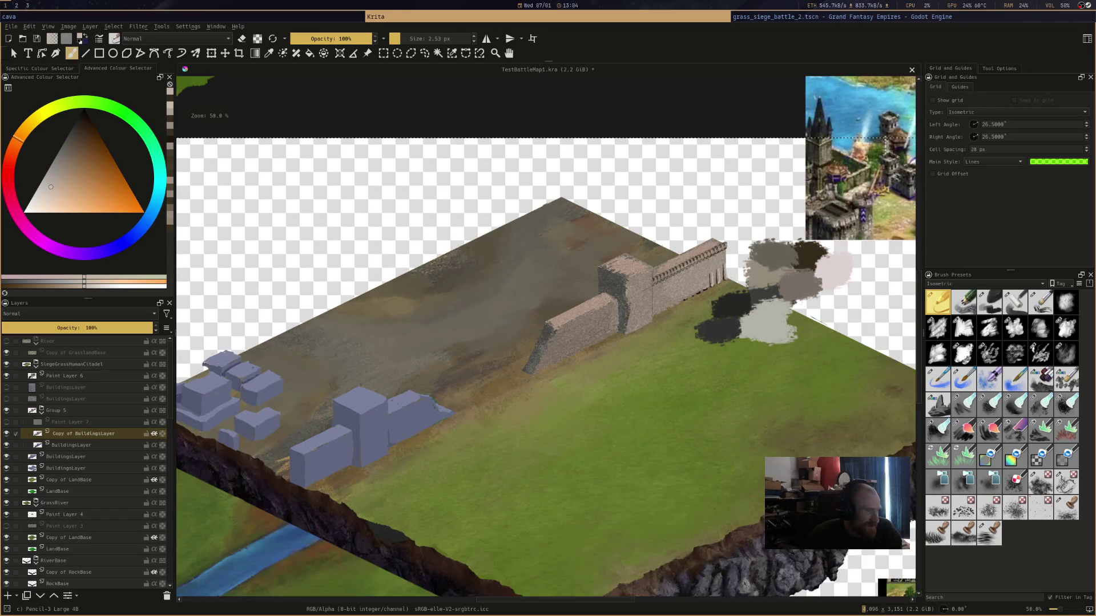
Save TestBattleMap1.kra and pan over the blue blocks, grass plateau and castle wall
key("ctrl+s")
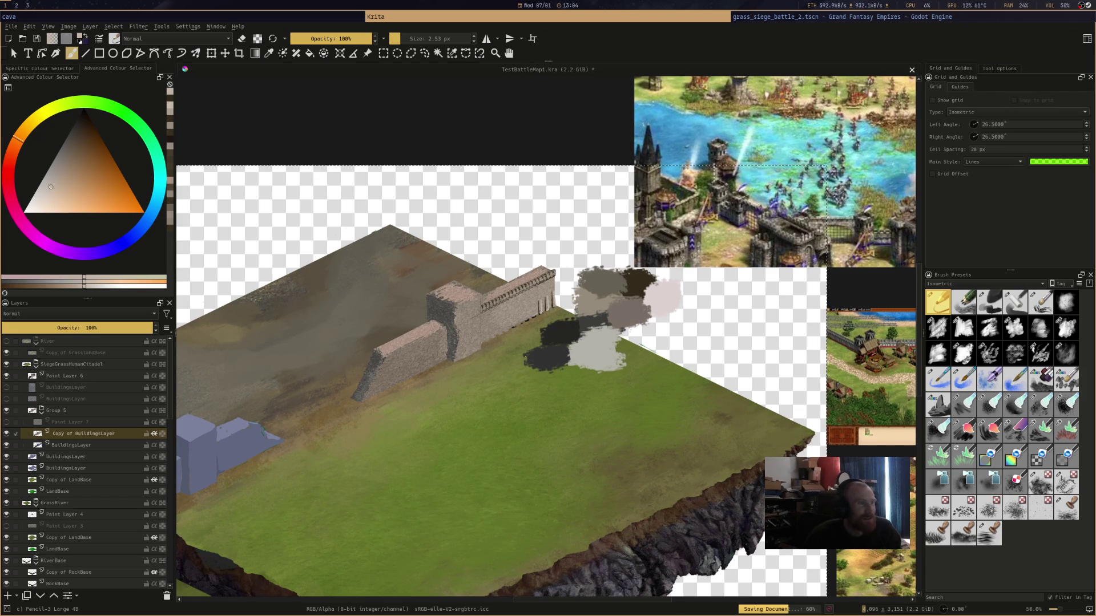
scroll(471, 302, "down", 1)
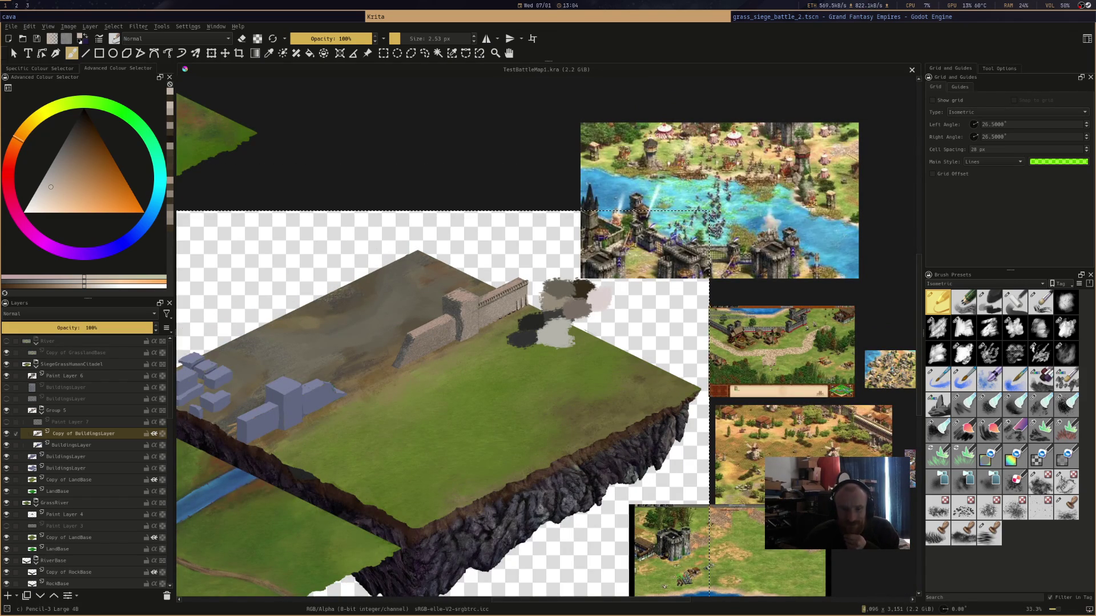
scroll(491, 311, "up", 5)
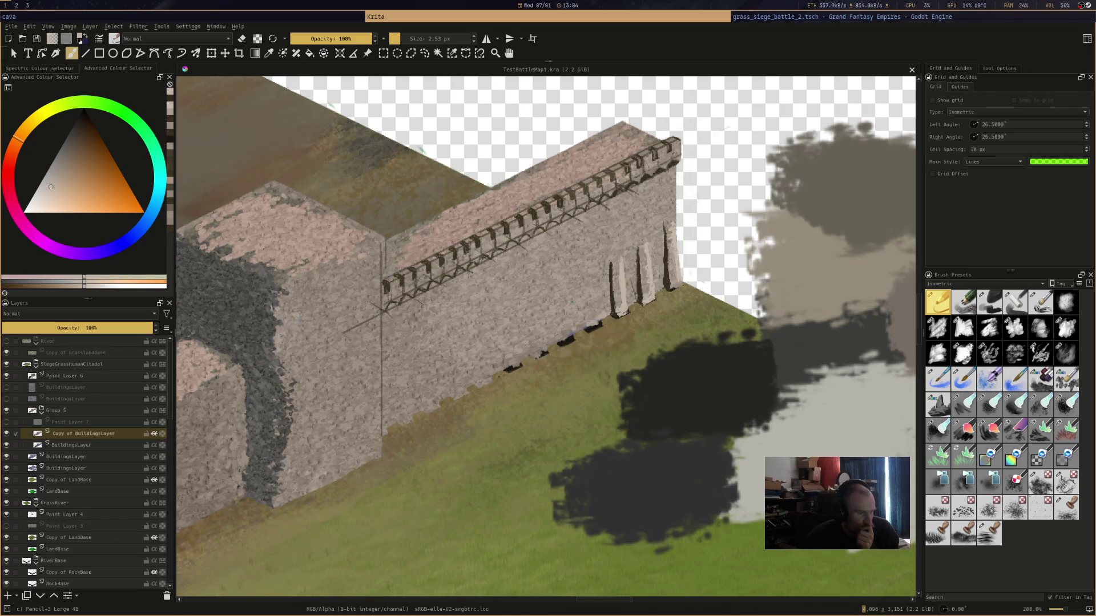
scroll(547, 334, "down", 3)
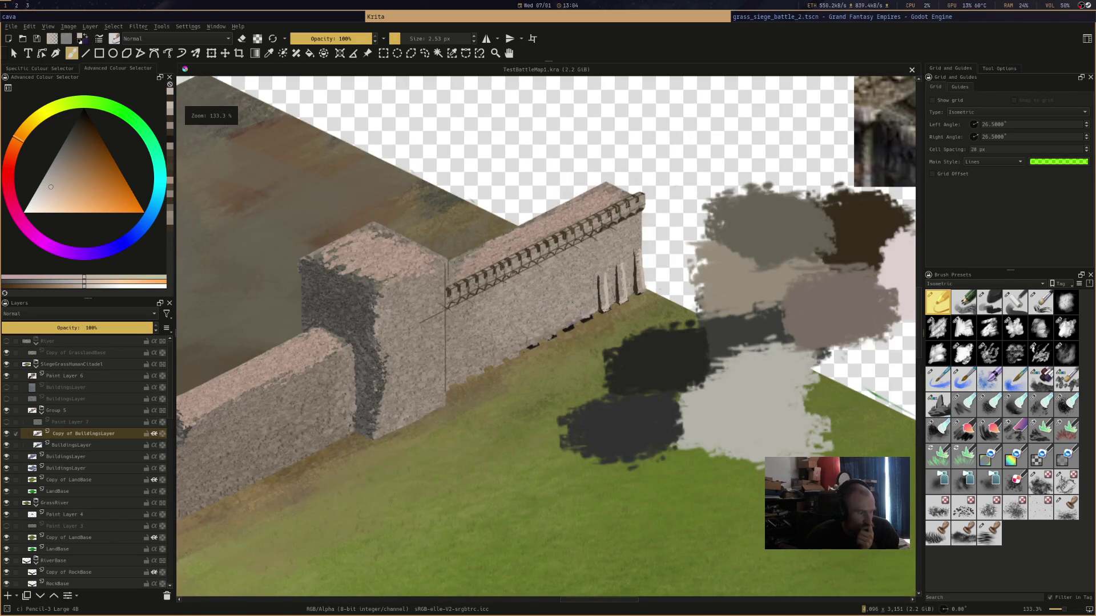
scroll(546, 334, "up", 2)
scroll(547, 333, "up", 1)
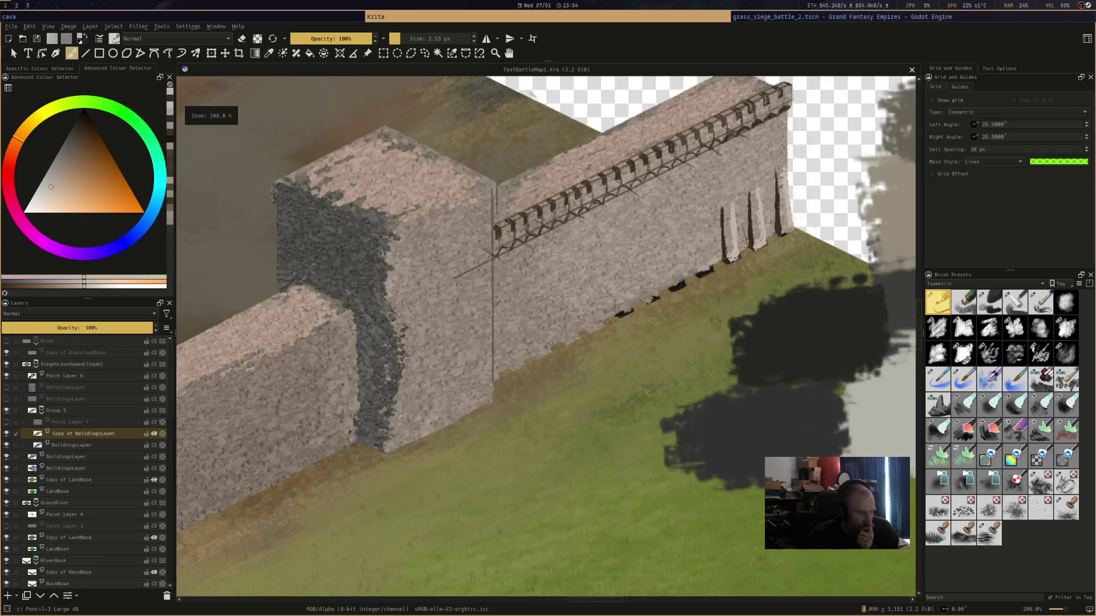
scroll(547, 334, "down", 3)
mouse_move(547, 334)
left_mouse_down()
mouse_move(545, 345)
mouse_move(621, 357)
mouse_move(804, 260)
left_mouse_up()
mouse_move(546, 334)
left_mouse_down()
mouse_move(672, 253)
mouse_move(695, 157)
mouse_move(372, 79)
left_mouse_up()
mouse_move(655, 286)
left_mouse_down()
mouse_move(408, 321)
mouse_move(448, 537)
left_mouse_up()
left_click_drag(565, 285, 563, 336)
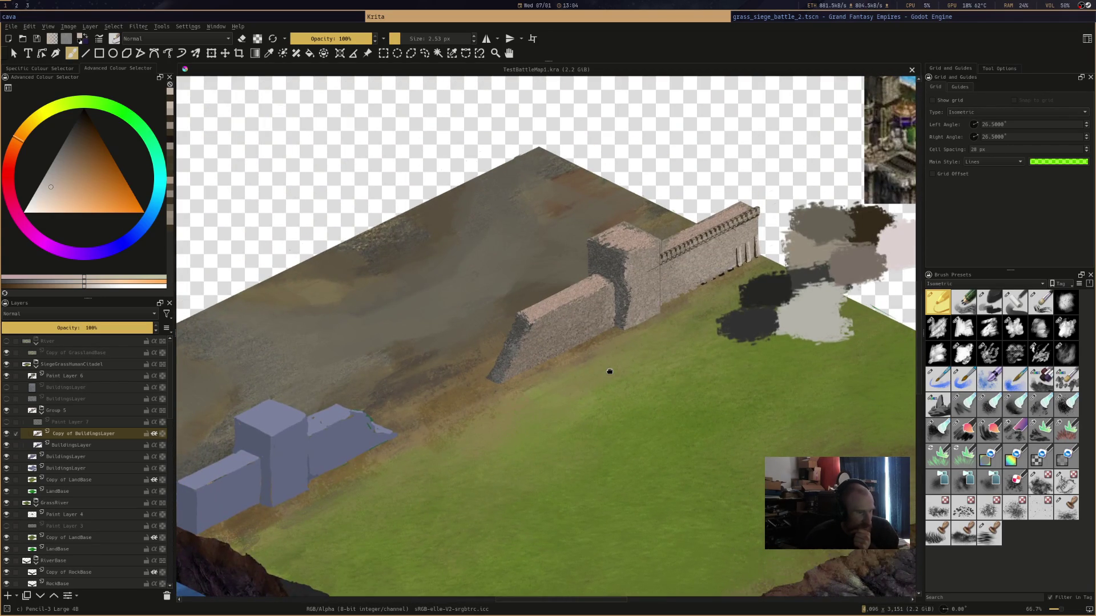
Zoom and pan around the map once more, then bring the Godot siege scene forward
scroll(563, 336, "up", 3)
scroll(562, 336, "up", 1)
scroll(563, 336, "down", 5)
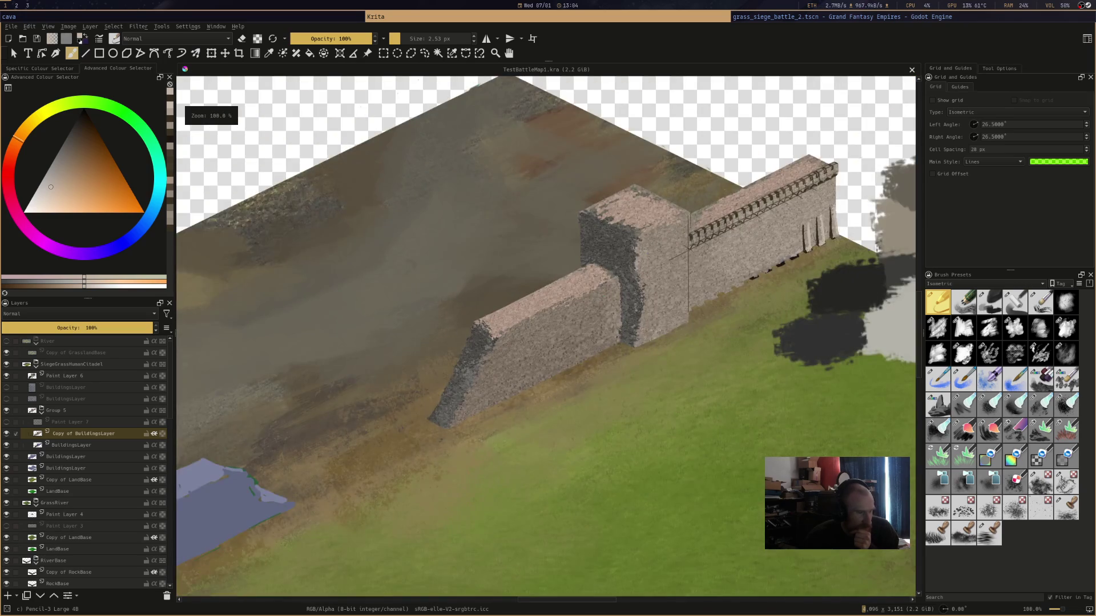
scroll(563, 336, "down", 2)
left_click_drag(563, 336, 629, 274)
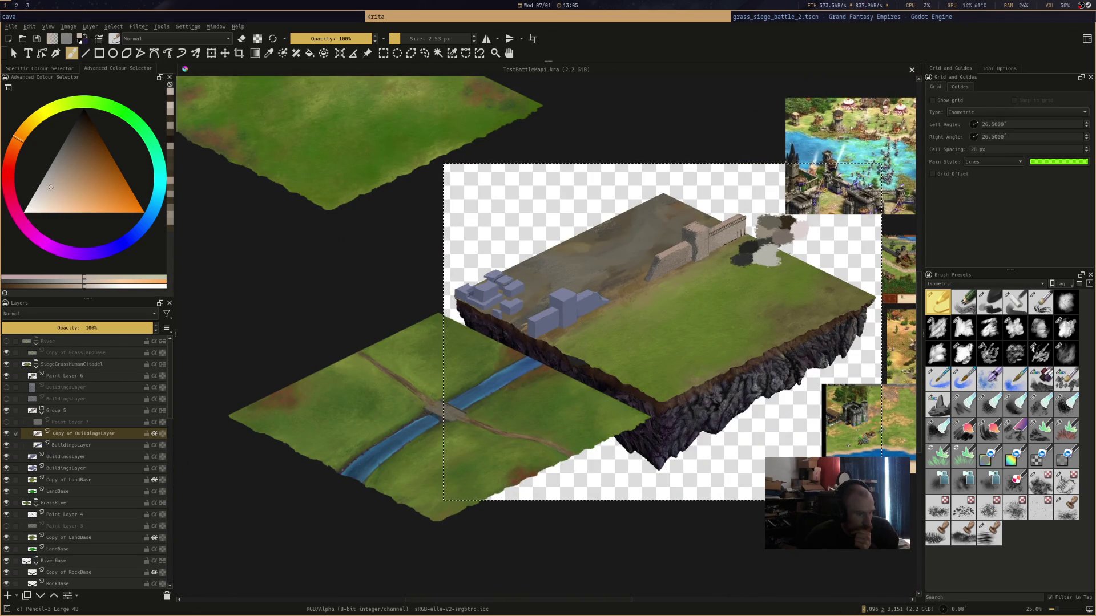
mouse_move(636, 323)
left_mouse_down()
mouse_move(559, 372)
mouse_move(485, 379)
left_mouse_up()
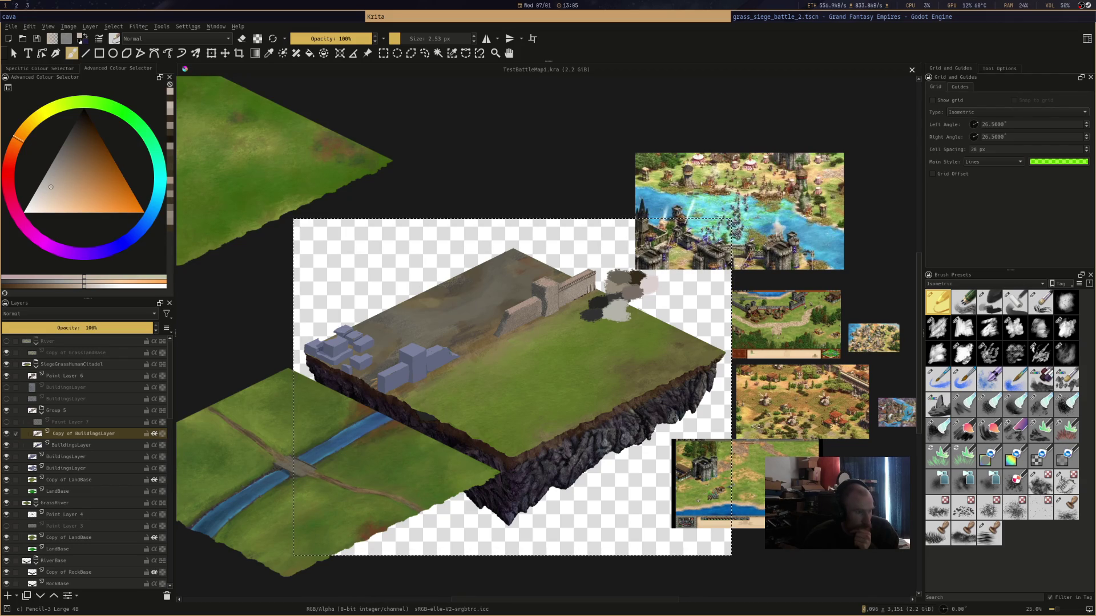
mouse_move(565, 369)
left_mouse_down()
mouse_move(533, 343)
mouse_move(552, 368)
left_mouse_up()
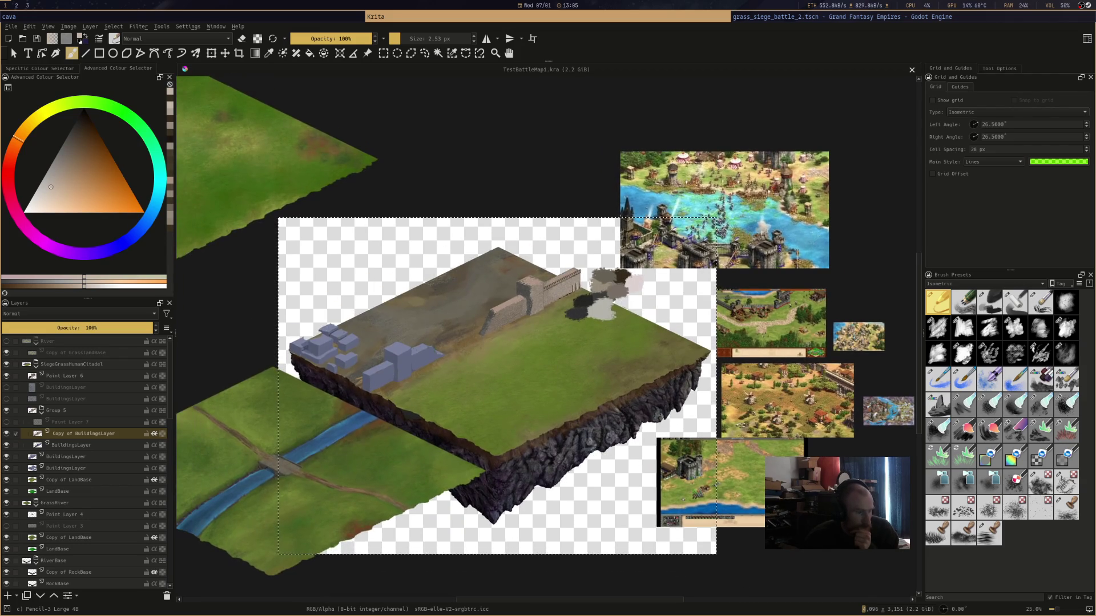
scroll(537, 319, "up", 2)
left_click(849, 13)
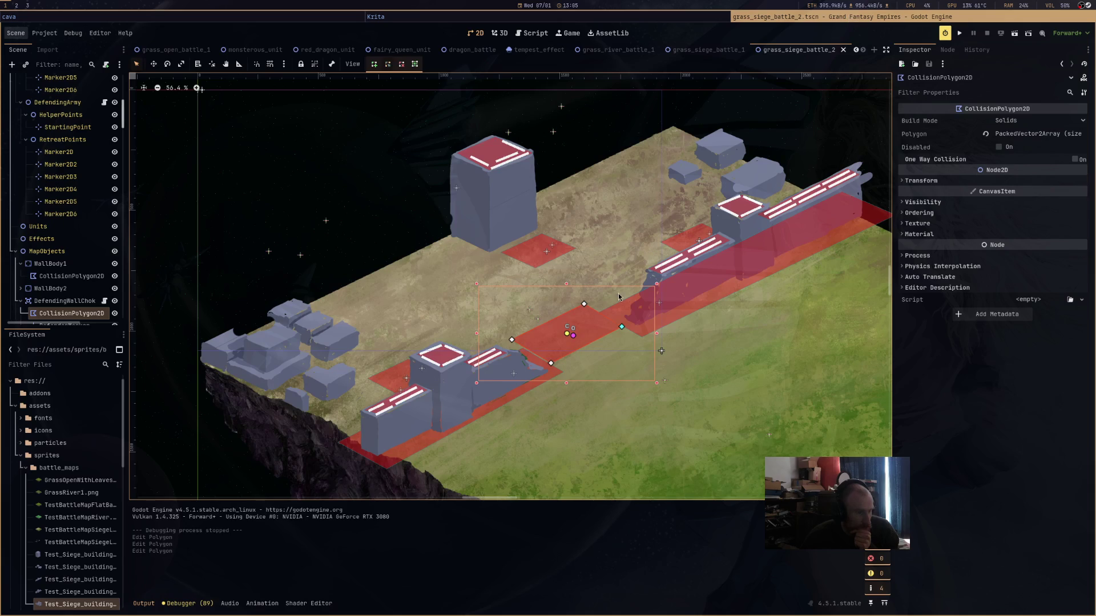
Zoom out in Godot's 2D viewport to inspect the siege scene, then switch to Obsidian
scroll(518, 293, "down", 5)
scroll(570, 310, "down", 1)
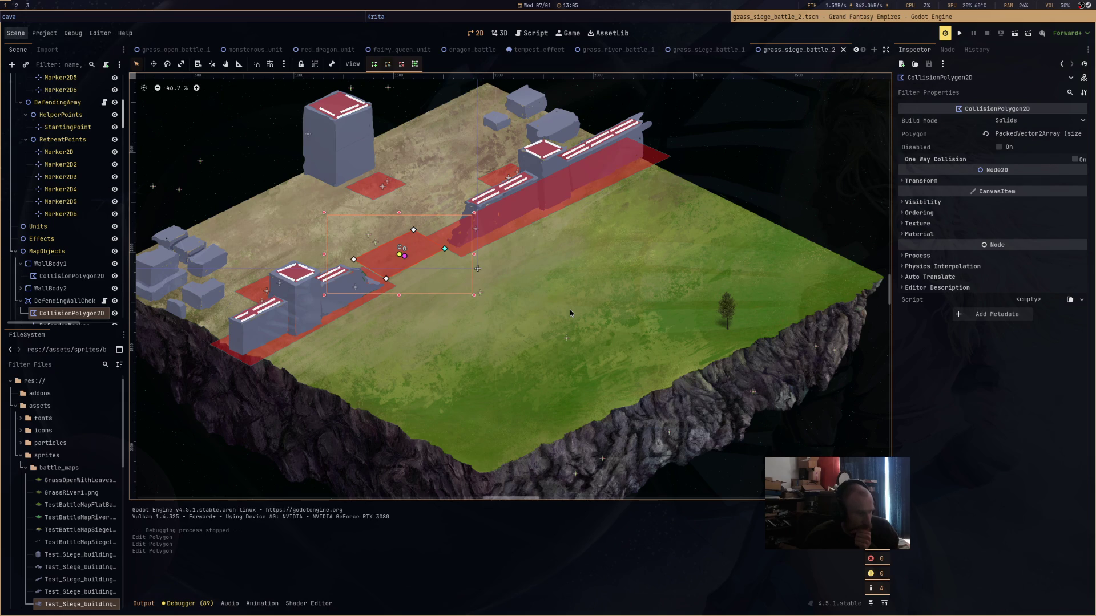
scroll(697, 14, "up", 1)
scroll(698, 14, "down", 1)
scroll(701, 19, "up", 1)
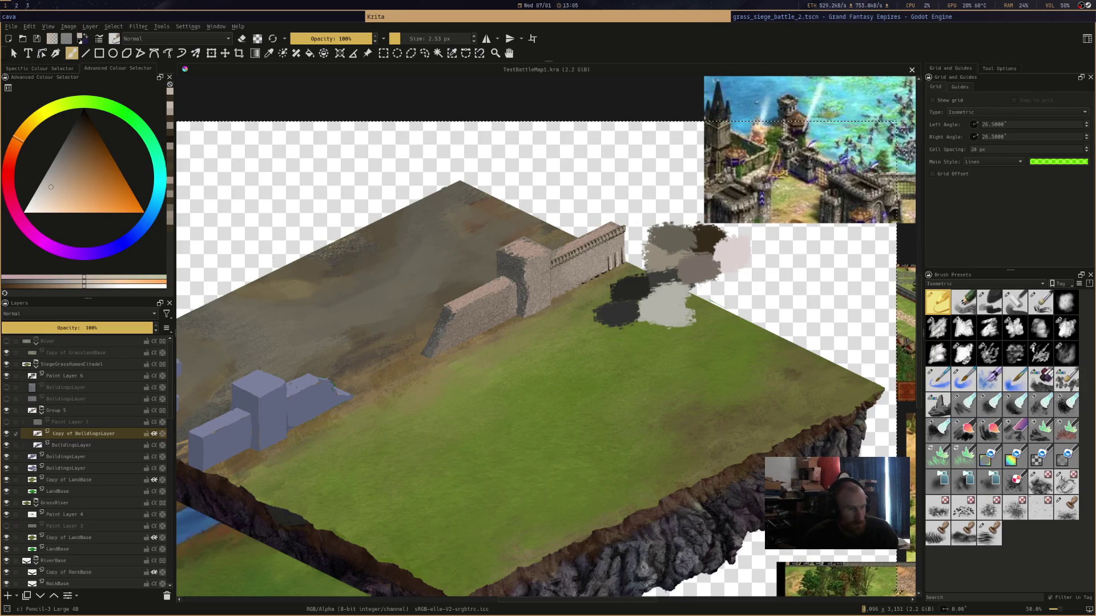
key("super+o")
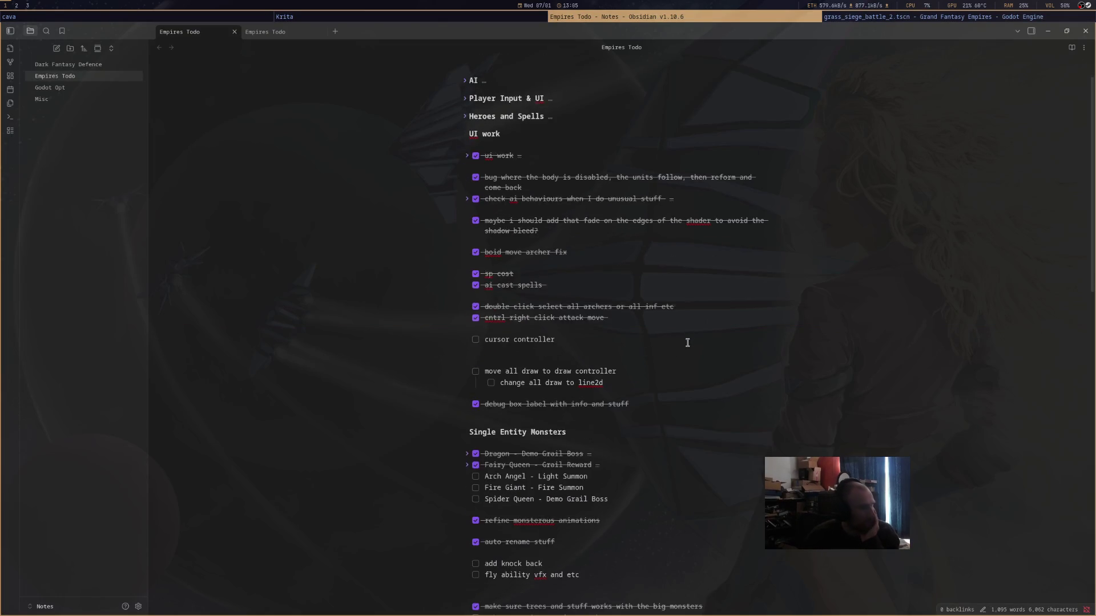
Scroll down through the Empires Todo task sections and back up toward the title
scroll(687, 342, "down", 2)
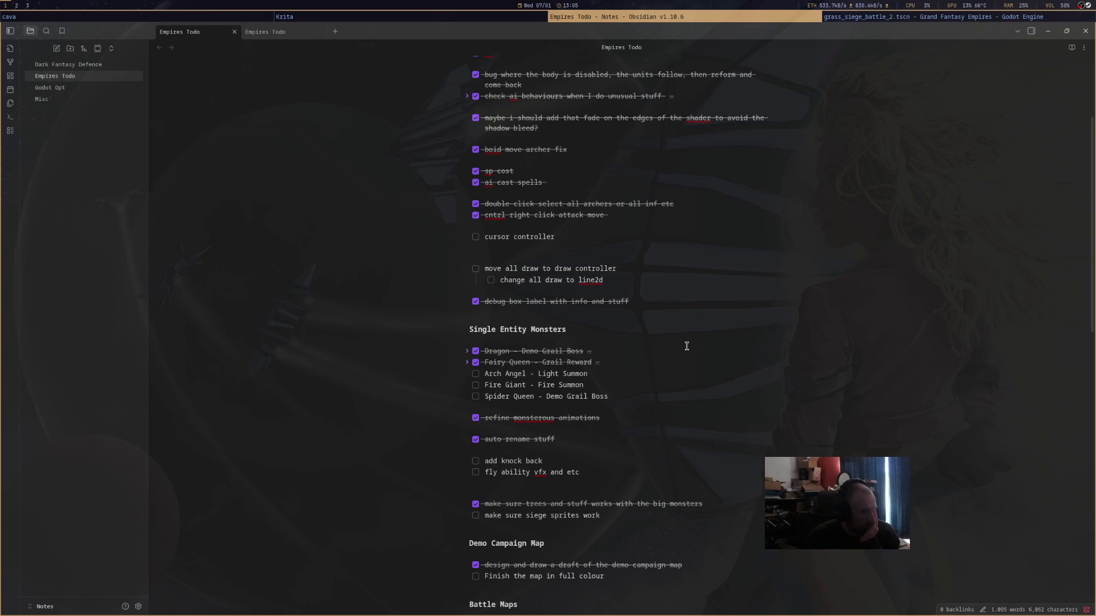
scroll(686, 345, "down", 2)
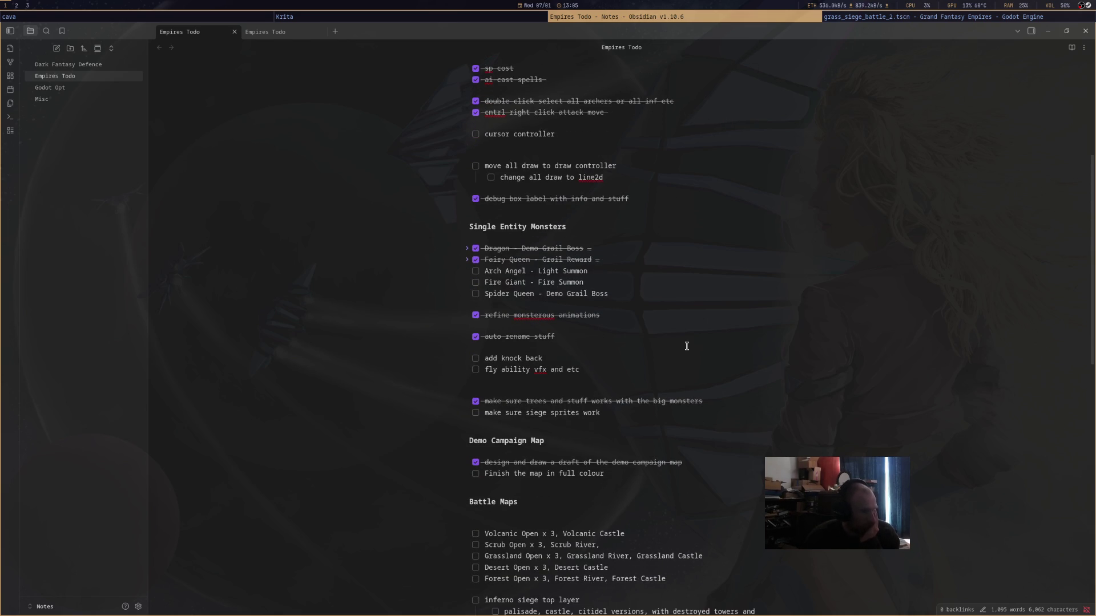
scroll(686, 345, "down", 4)
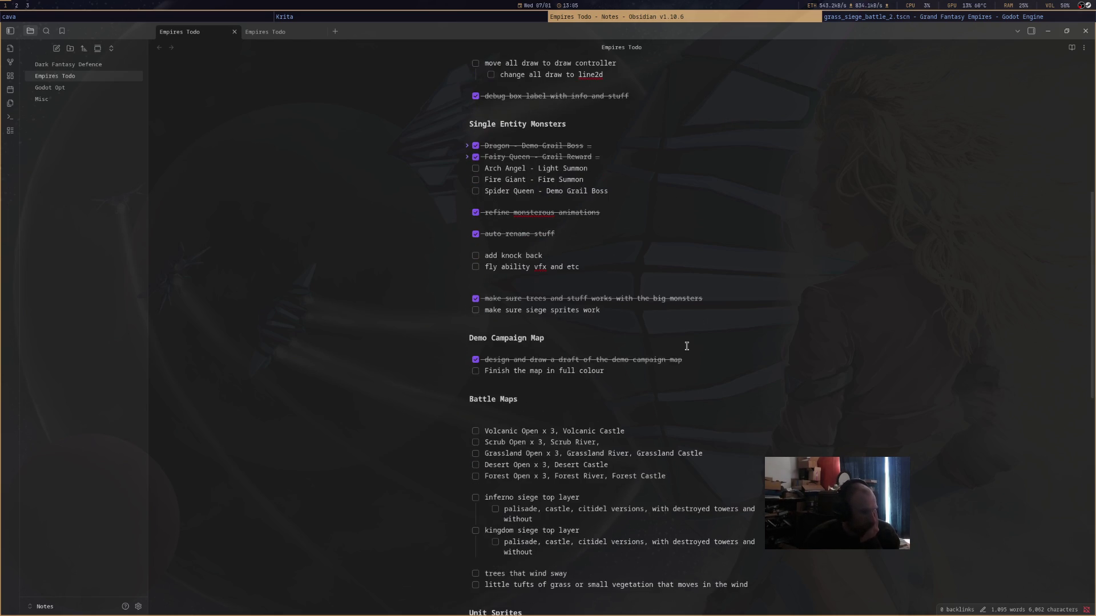
scroll(686, 346, "down", 4)
scroll(686, 346, "down", 3)
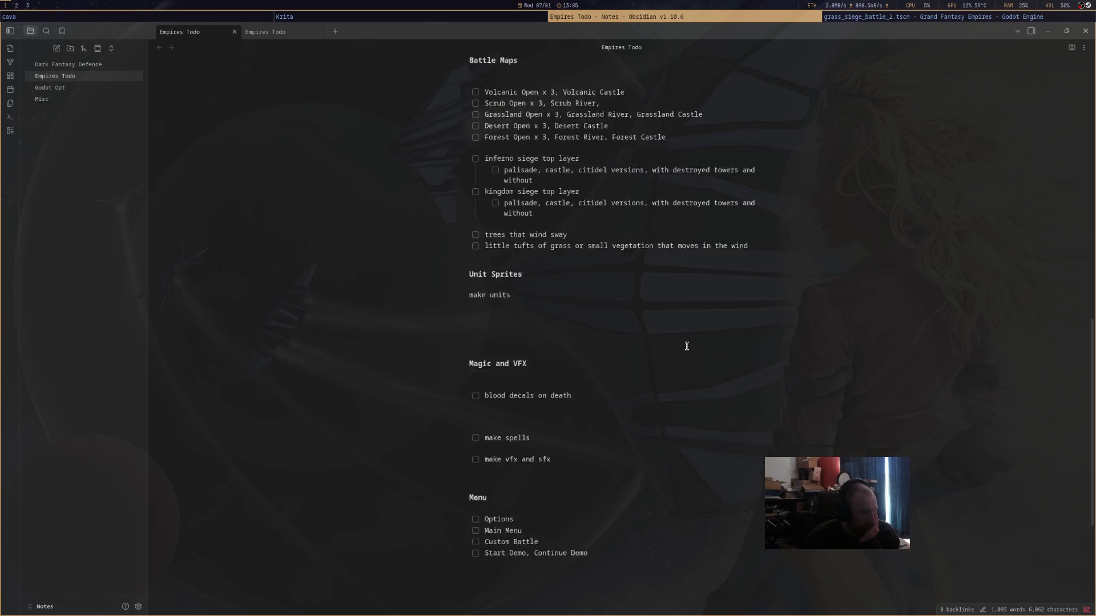
scroll(687, 346, "up", 13)
scroll(686, 346, "up", 2)
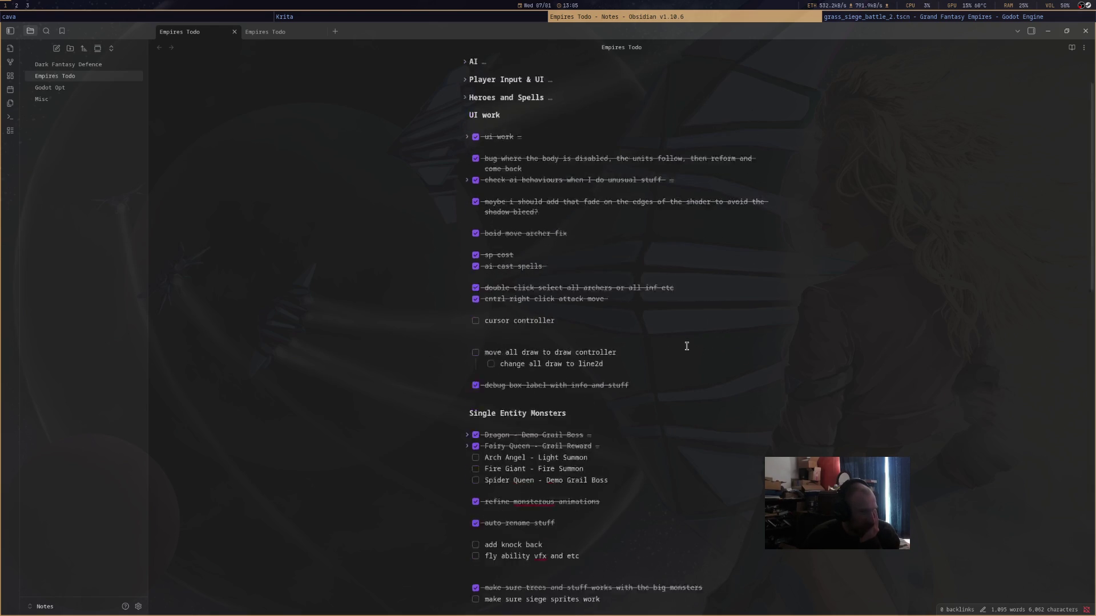